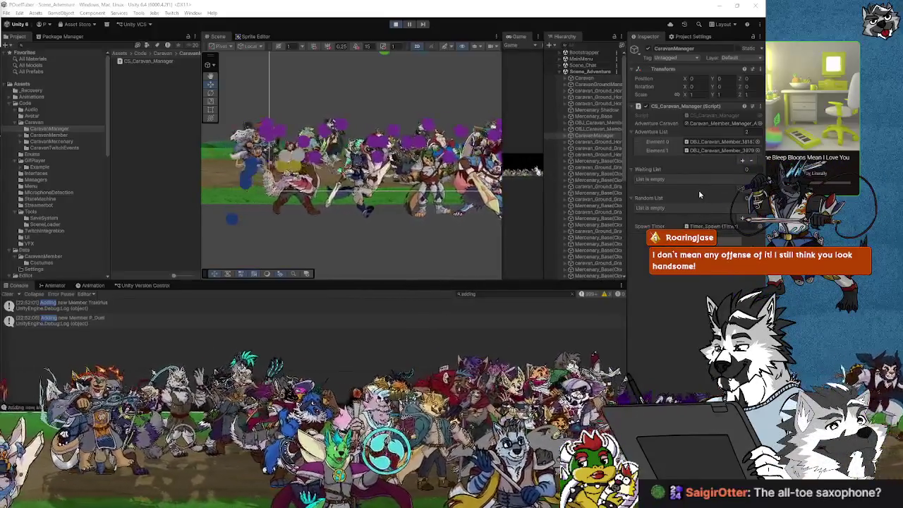
Stop the play-mode test and switch to CS_Caravan_Manager.cs in Visual Studio.
{"action": "left_click", "coordinate": [395, 25]}
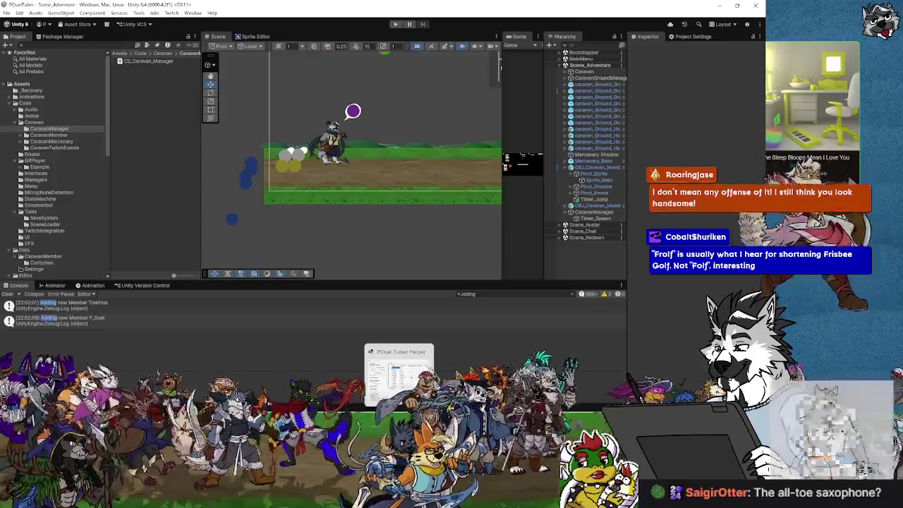
{"action": "key", "text": "alt+Tab"}
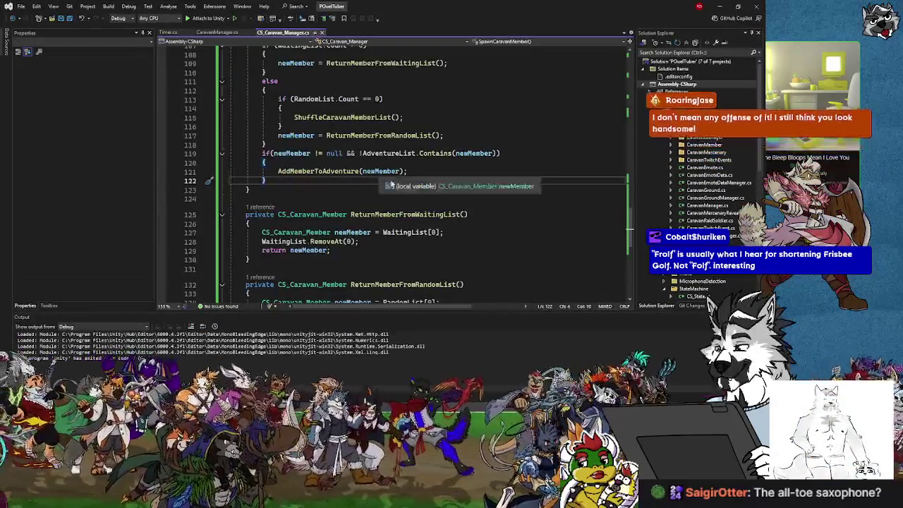
Insert a blank line right after ReturnMemberFromRandomList's opening brace.
{"action": "scroll", "coordinate": [338, 184], "scroll_direction": "down", "scroll_amount": 5}
{"action": "scroll", "coordinate": [337, 184], "scroll_direction": "up", "scroll_amount": 6}
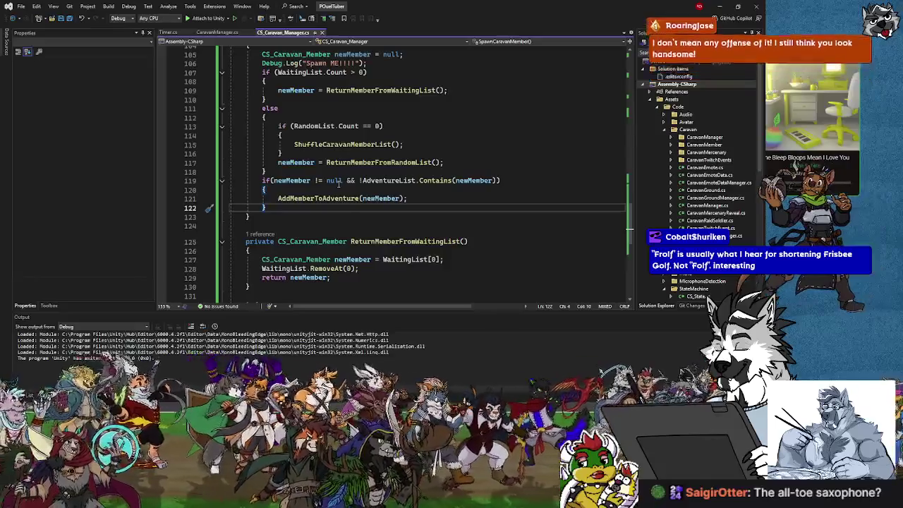
{"action": "left_click", "coordinate": [307, 268]}
{"action": "left_click", "coordinate": [291, 249]}
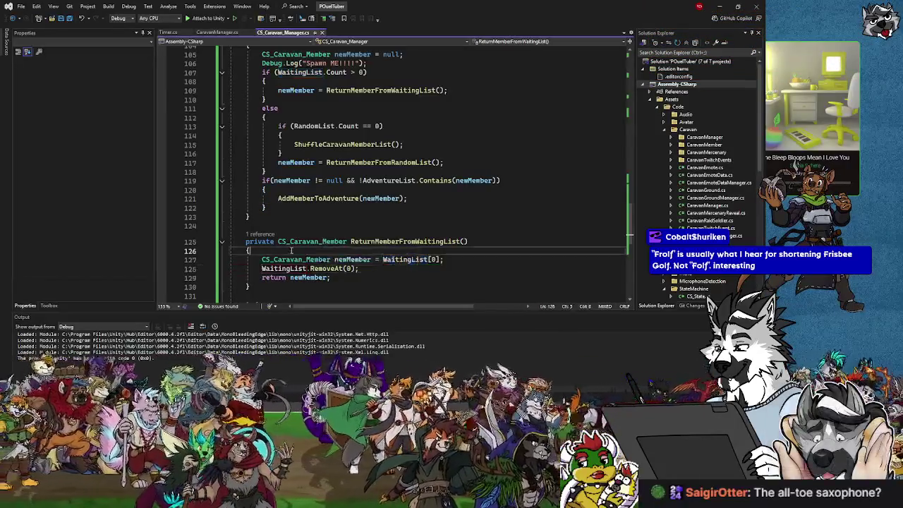
{"action": "key", "text": "Tab"}
{"action": "scroll", "coordinate": [450, 221], "scroll_direction": "down", "scroll_amount": 4}
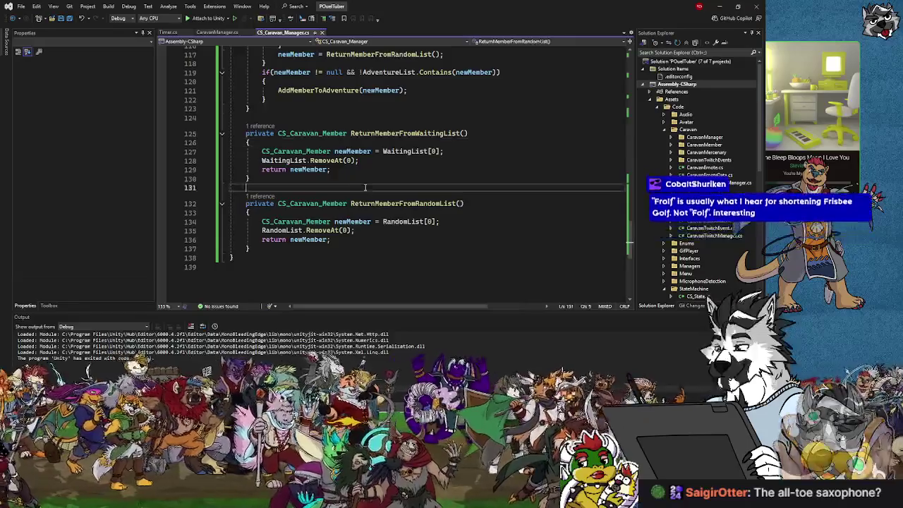
{"action": "left_click", "coordinate": [450, 221]}
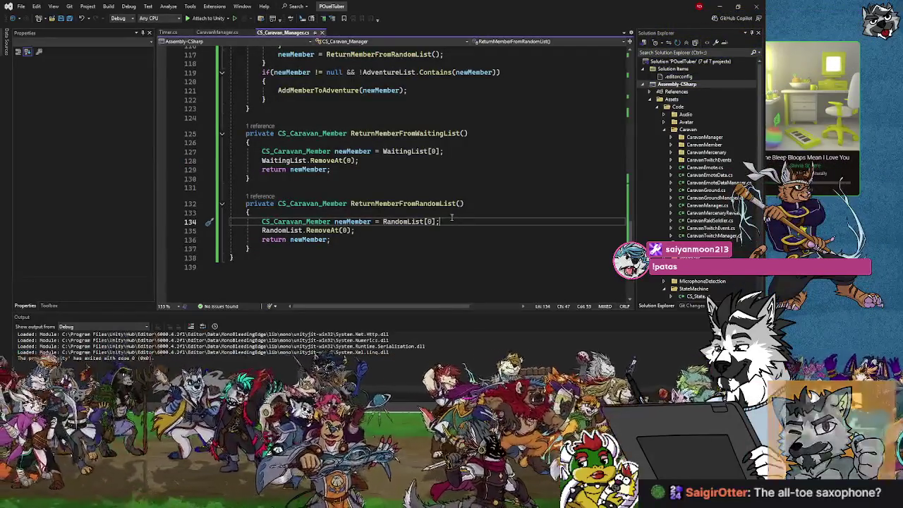
{"action": "left_click", "coordinate": [287, 214]}
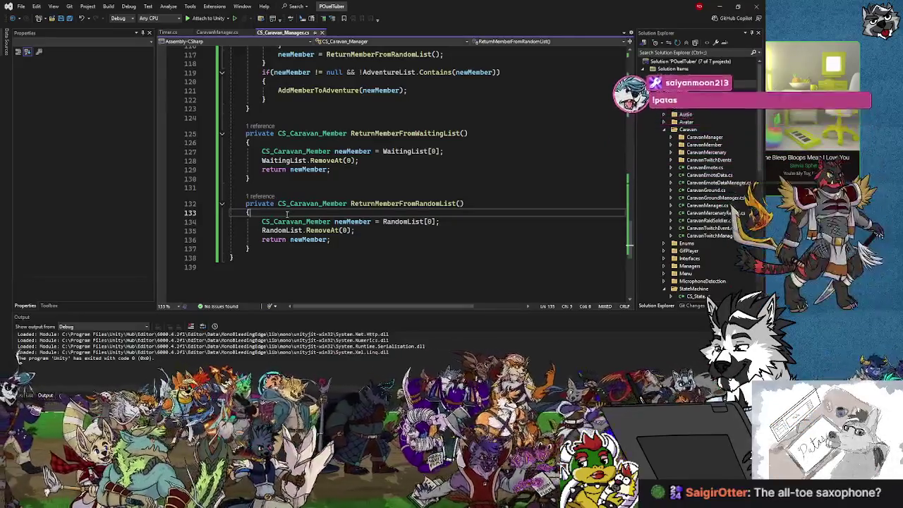
{"action": "key", "text": "Return"}
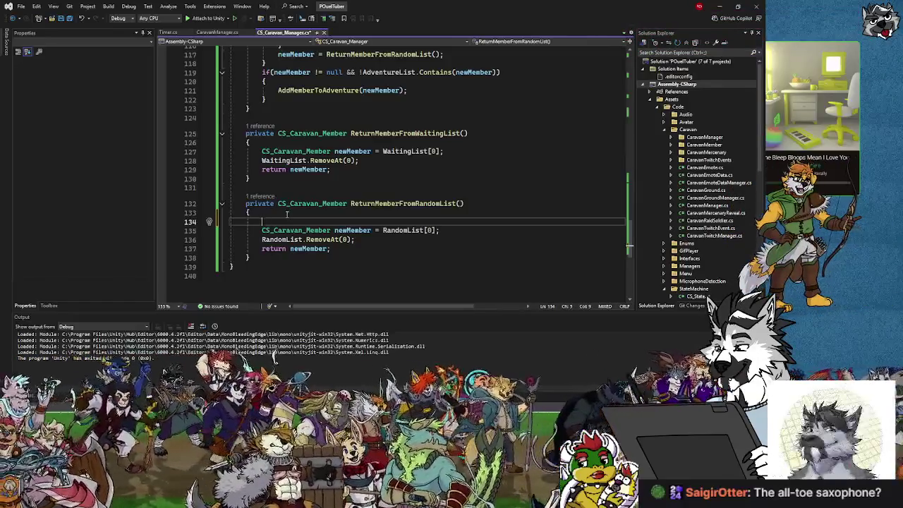
Write a for loop over RandomList.Count holding an empty if (AdventureList.Contains(RandomList[i])) block.
{"action": "type", "text": "for"}
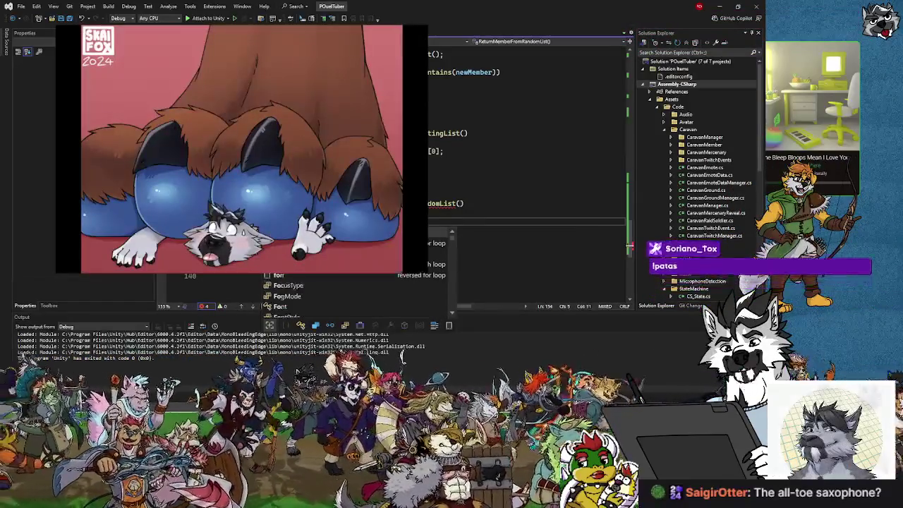
{"action": "key", "text": "Escape"}
{"action": "type", "text": "(int i = "}
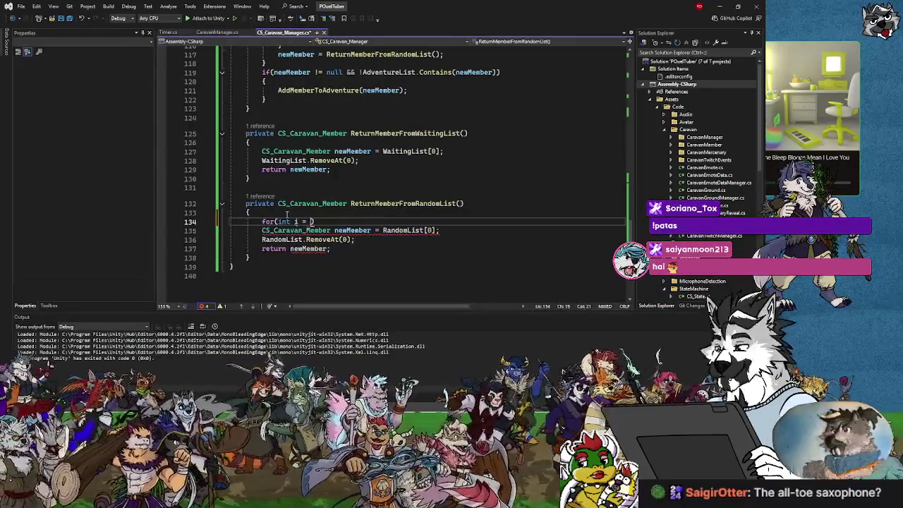
{"action": "type", "text": "0; i"}
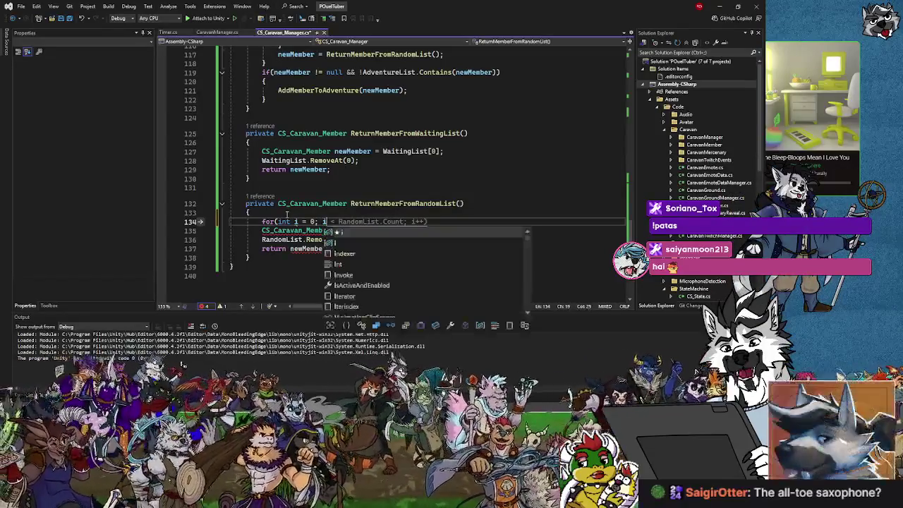
{"action": "key", "text": "Escape"}
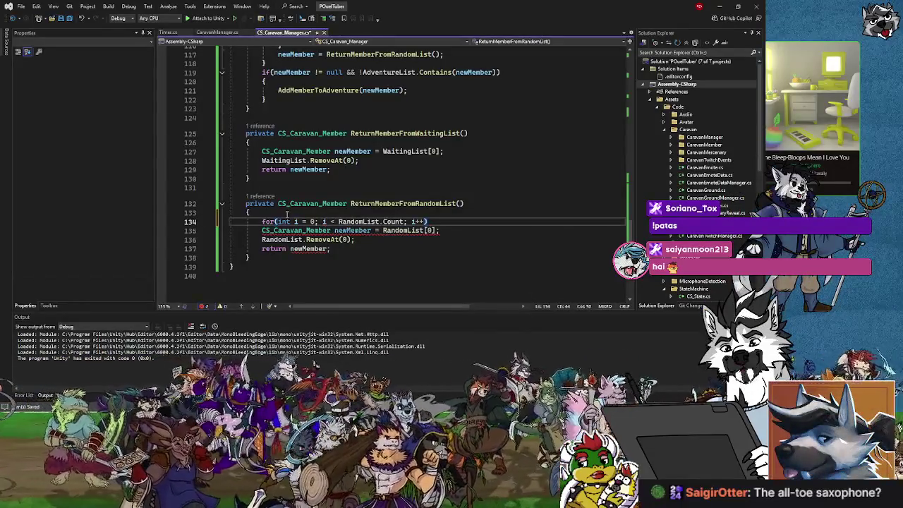
{"action": "key", "text": "Return"}
{"action": "type", "text": "{"}
{"action": "key", "text": "Return"}
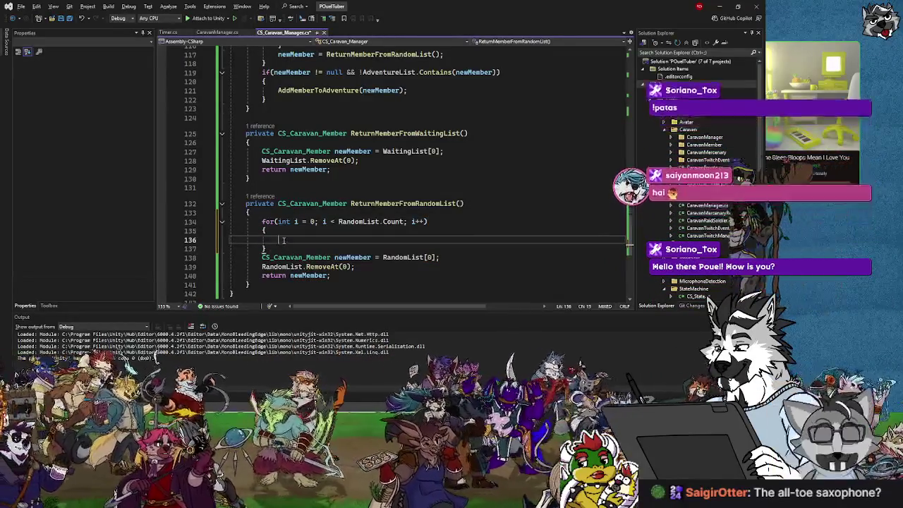
{"action": "type", "text": "if "}
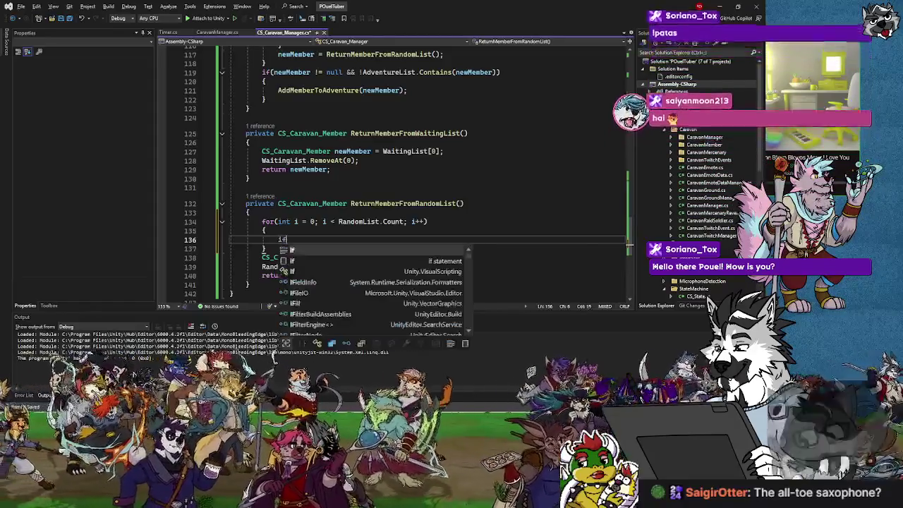
{"action": "type", "text": "("}
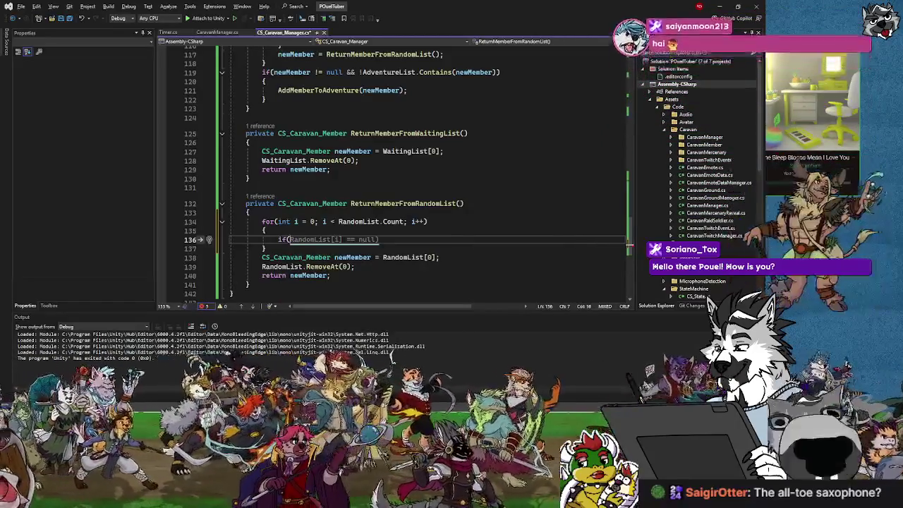
{"action": "type", "text": "Adve"}
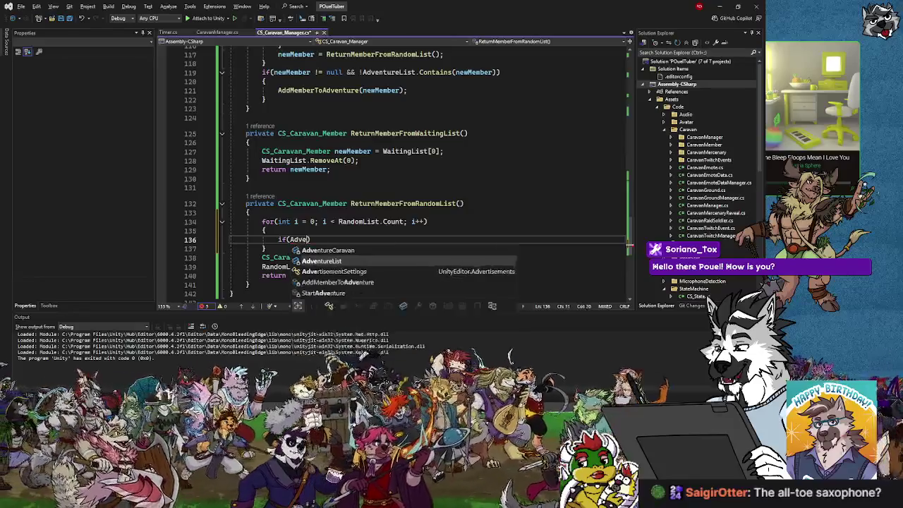
{"action": "type", "text": "nture"}
{"action": "type", "text": "List.Co"}
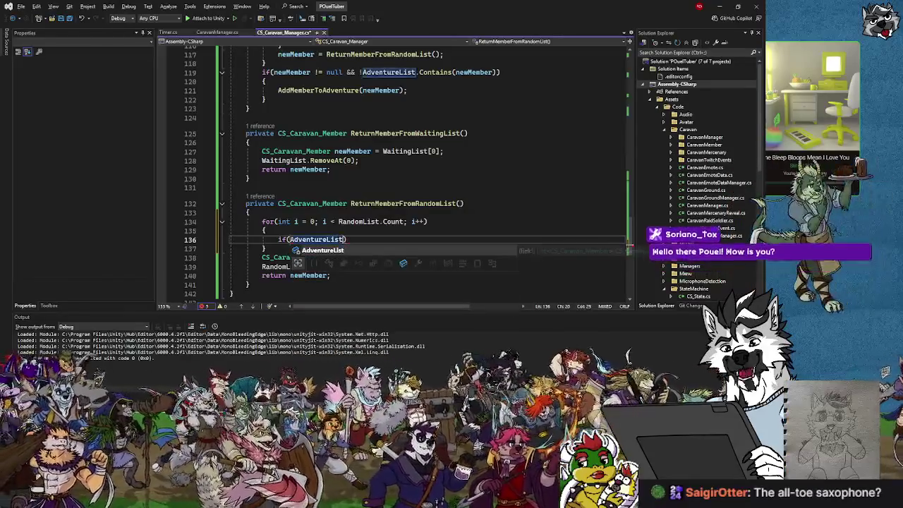
{"action": "type", "text": "ntrains"}
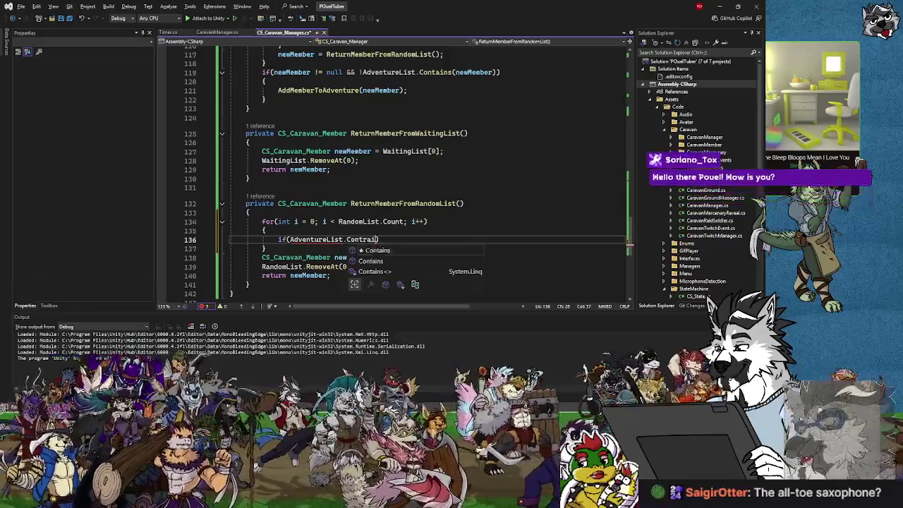
{"action": "type", "text": "(RandomLis"}
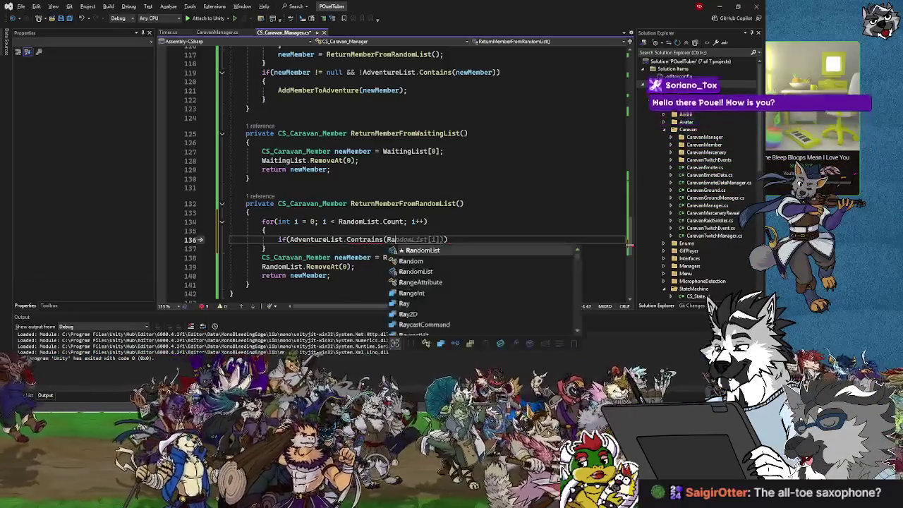
{"action": "type", "text": "t"}
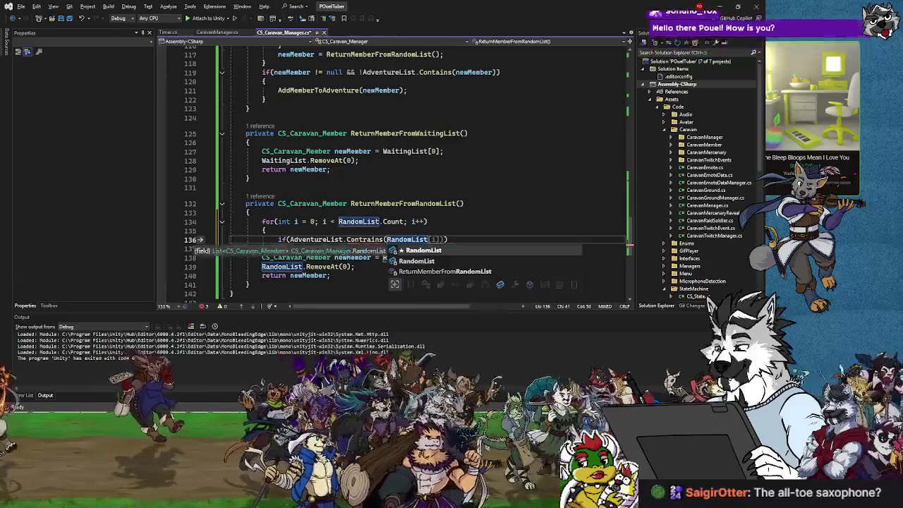
{"action": "type", "text": "[i])"}
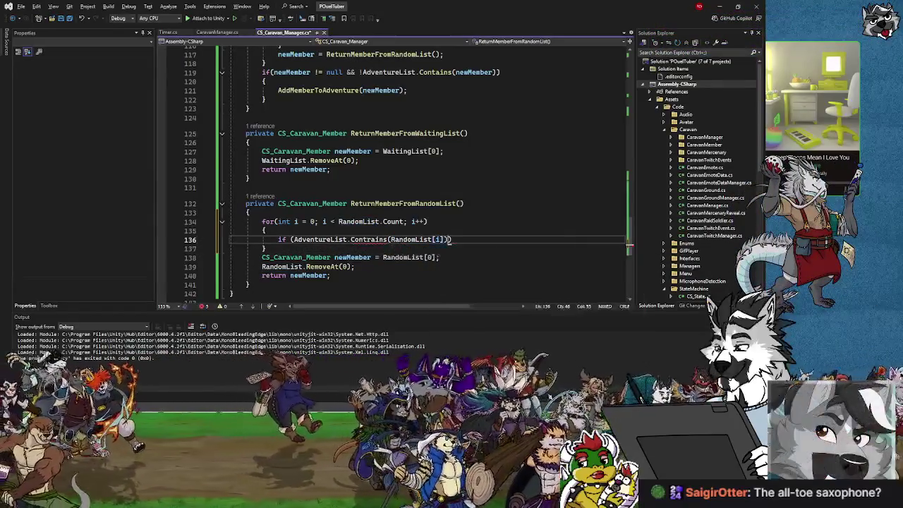
{"action": "key", "text": "Return"}
{"action": "type", "text": "{"}
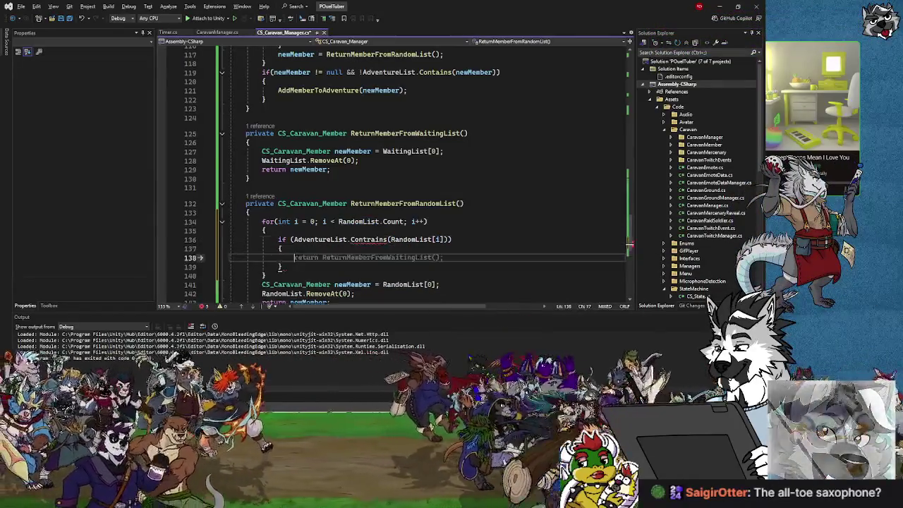
Negate the if condition to !AdventureList.Contains(RandomList[i]).
{"action": "left_click", "coordinate": [370, 239]}
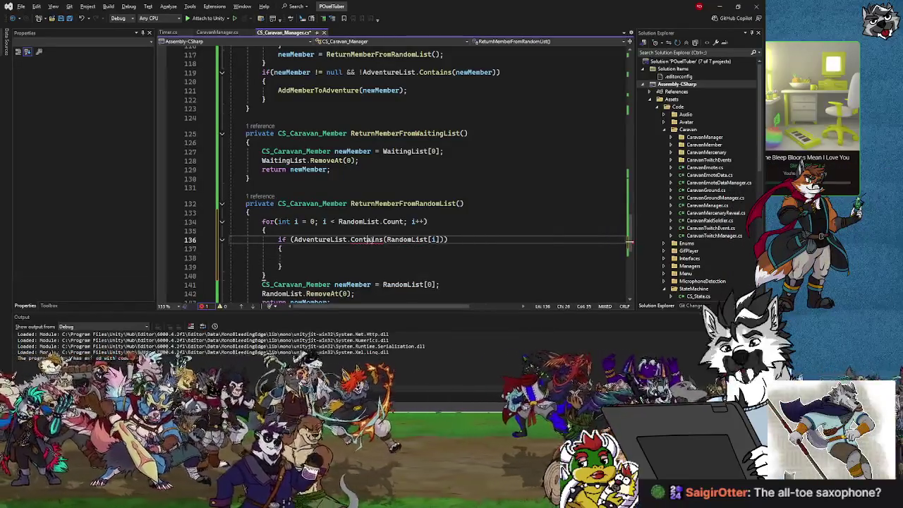
{"action": "left_click", "coordinate": [292, 239]}
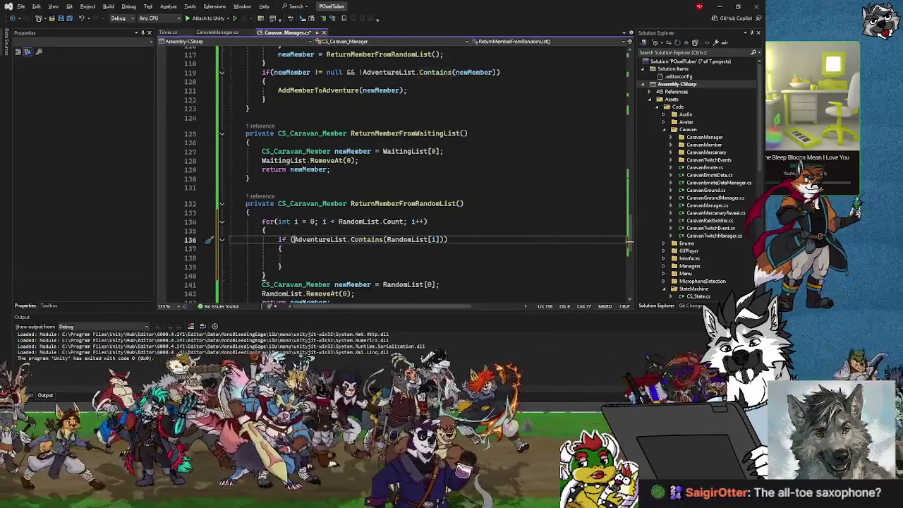
{"action": "type", "text": "!"}
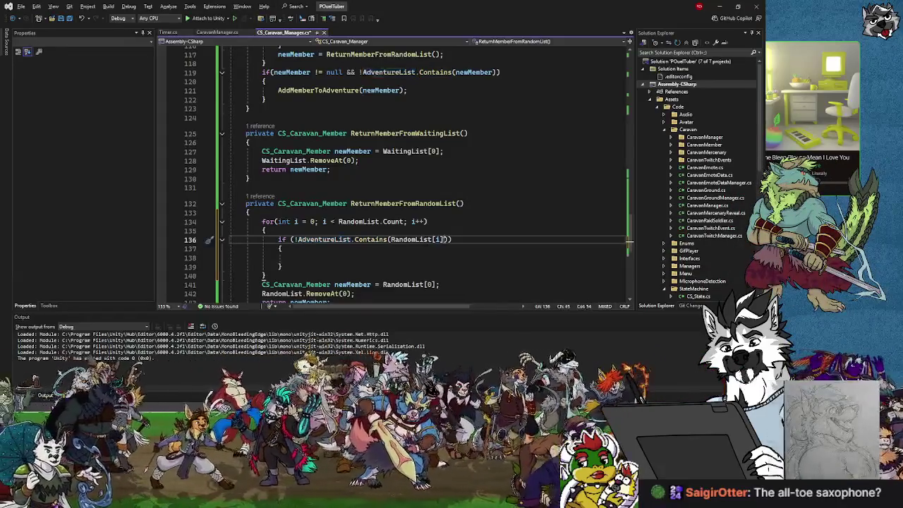
{"action": "left_click", "coordinate": [300, 257]}
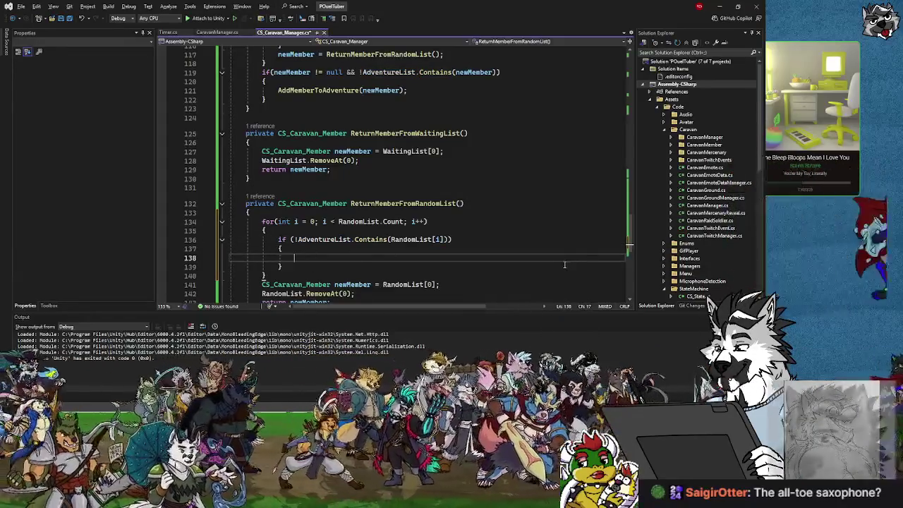
{"action": "scroll", "coordinate": [571, 261], "scroll_direction": "down", "scroll_amount": 1}
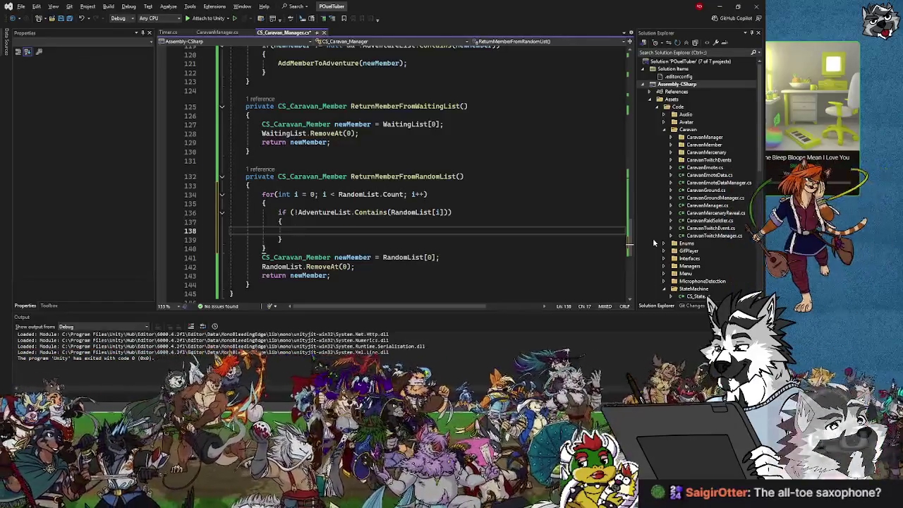
Declare 'CS_Caravan_Member newMember = null;' at the top of ReturnMemberFromRandomList.
{"action": "left_click", "coordinate": [264, 186]}
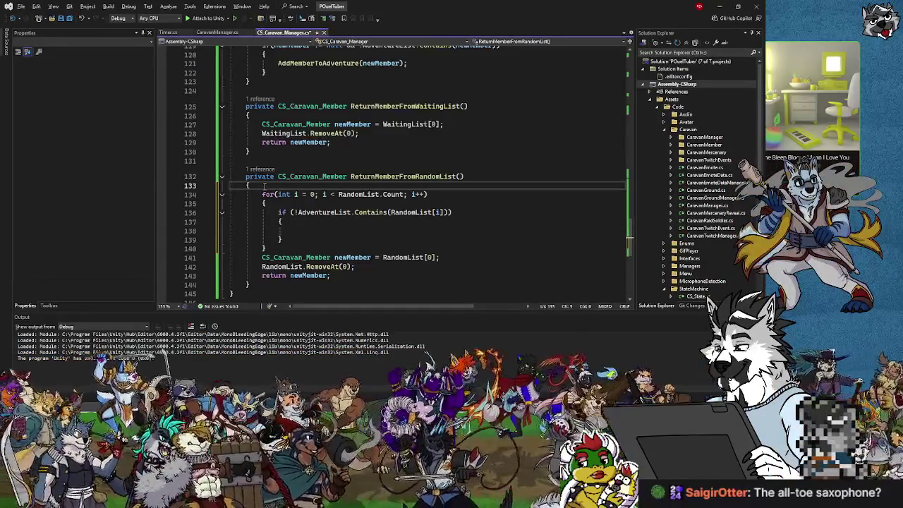
{"action": "key", "text": "Return"}
{"action": "type", "text": "CS_"}
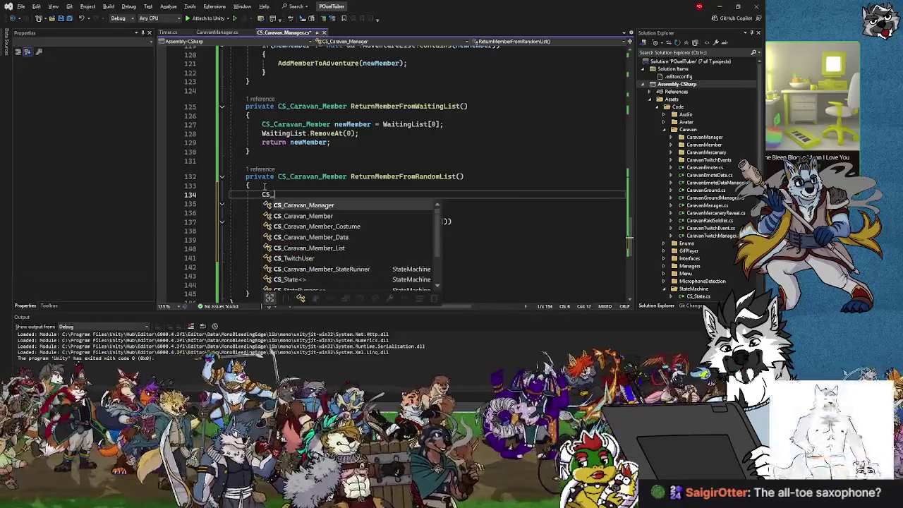
{"action": "type", "text": "Caravan"}
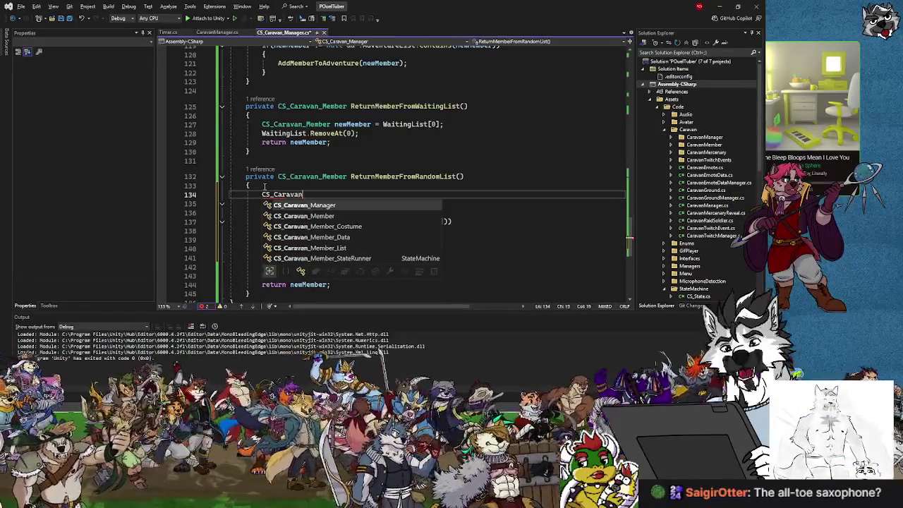
{"action": "type", "text": "_Member newMember = "}
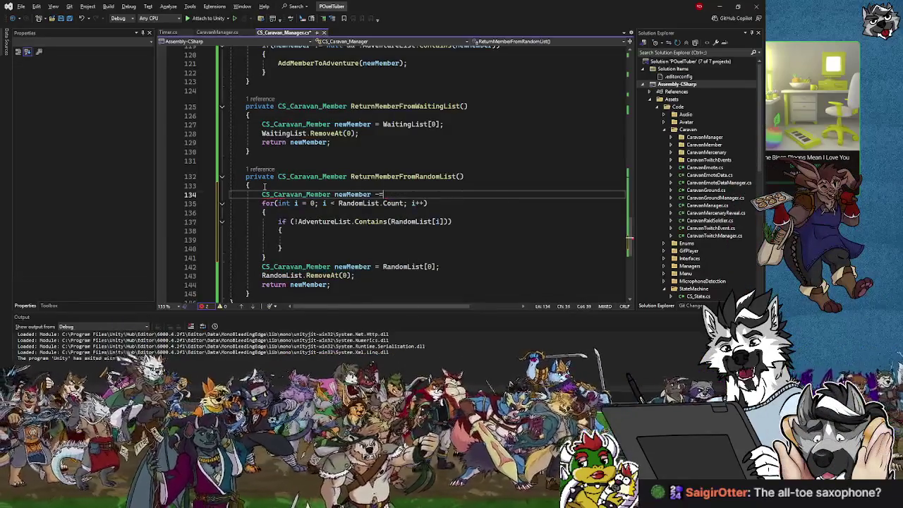
{"action": "type", "text": "null;"}
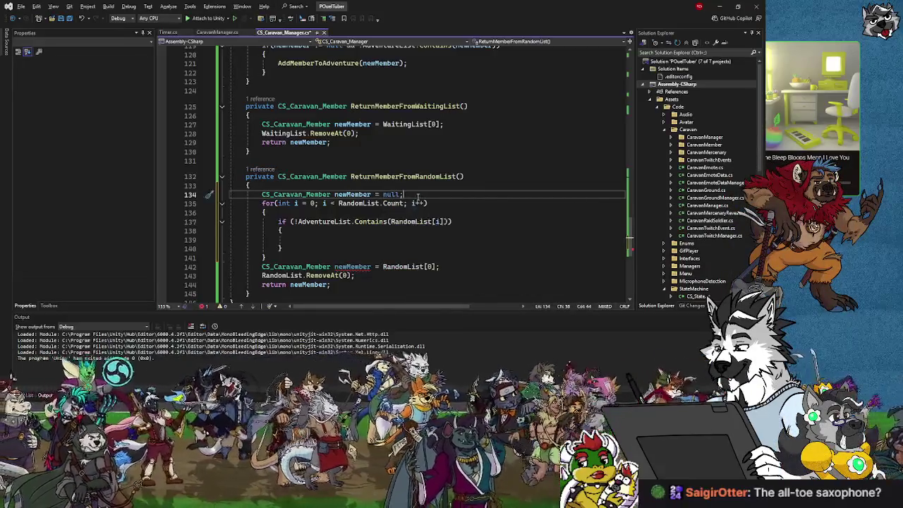
Inside the if block, assign newMember = RandomList[i] and call RandomList.RemoveAt(i).
{"action": "left_click", "coordinate": [305, 239]}
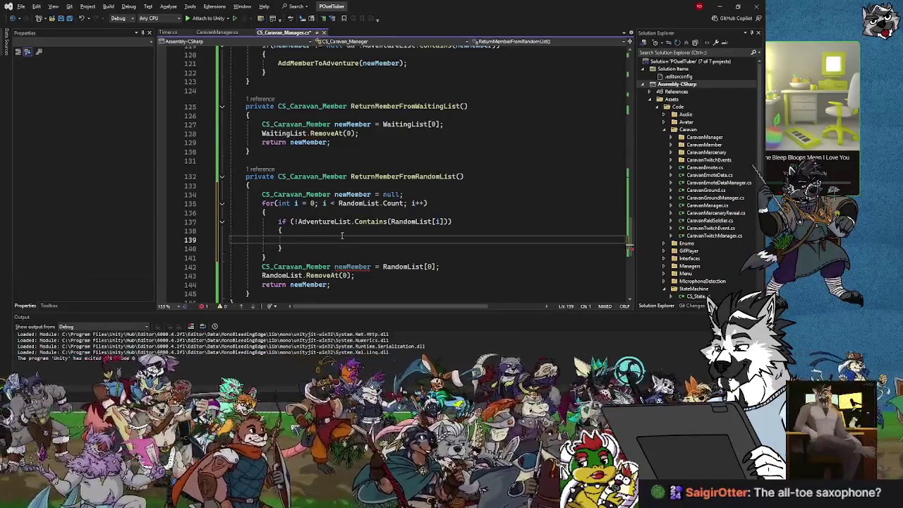
{"action": "type", "text": "null"}
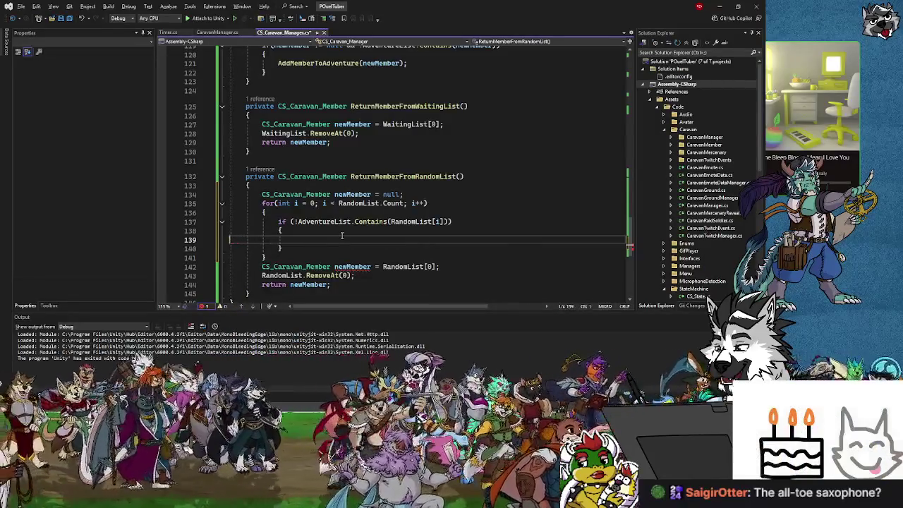
{"action": "type", "text": "newMeb"}
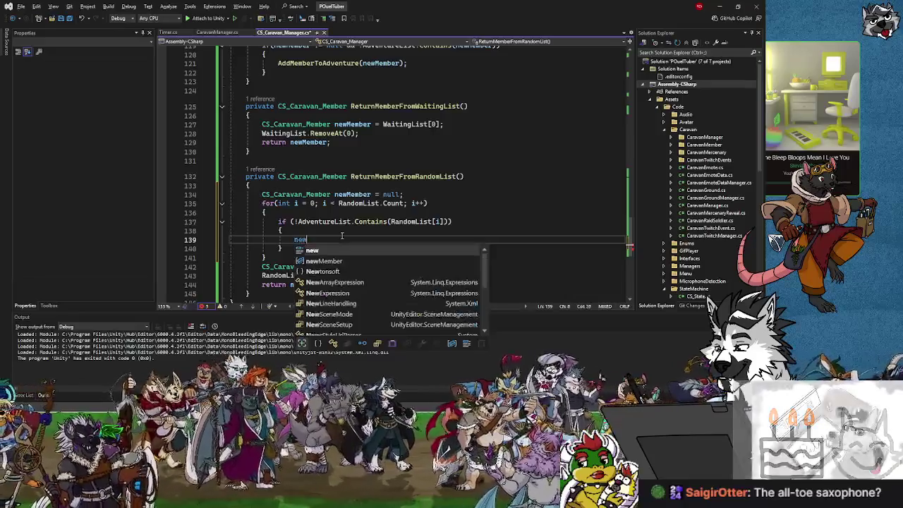
{"action": "key", "text": "Tab"}
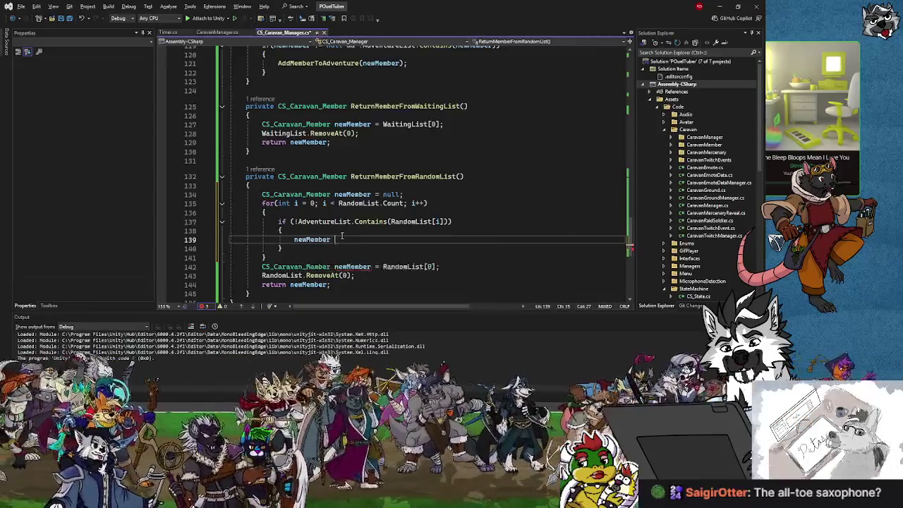
{"action": "type", "text": "= RandomList"}
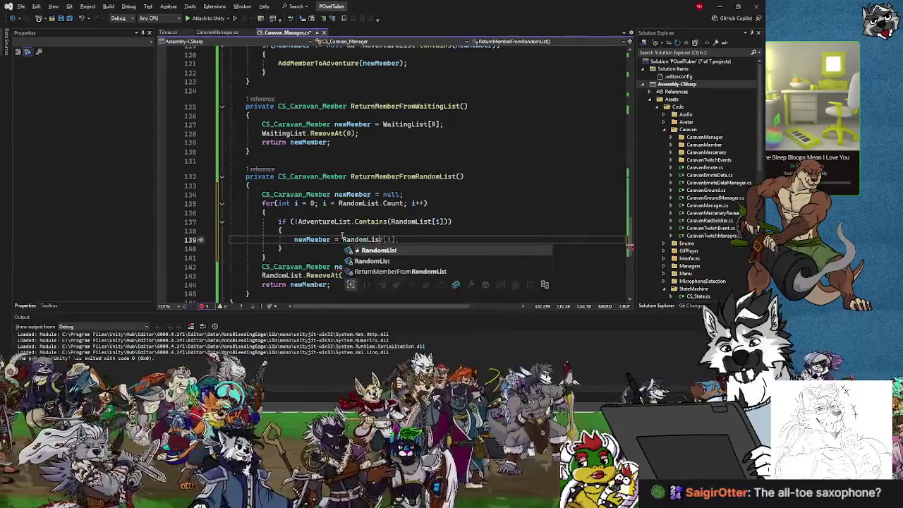
{"action": "type", "text": "[i"}
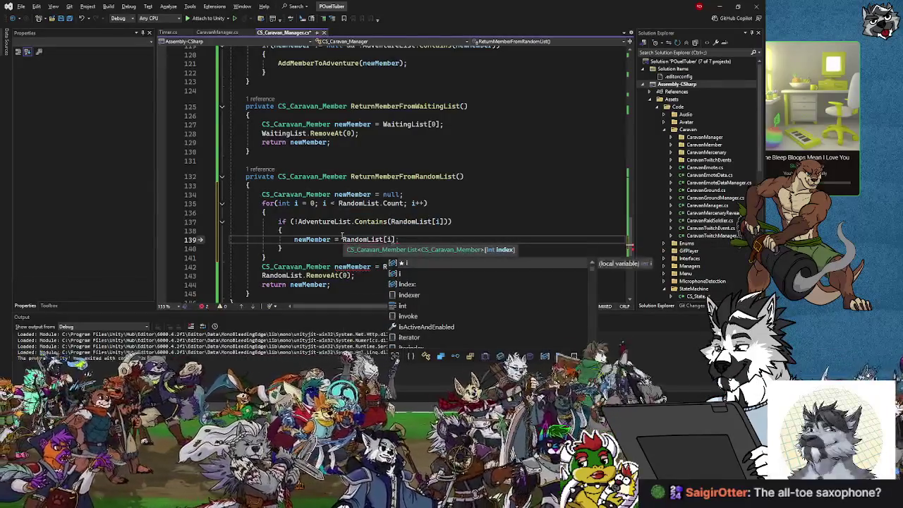
{"action": "type", "text": "];l"}
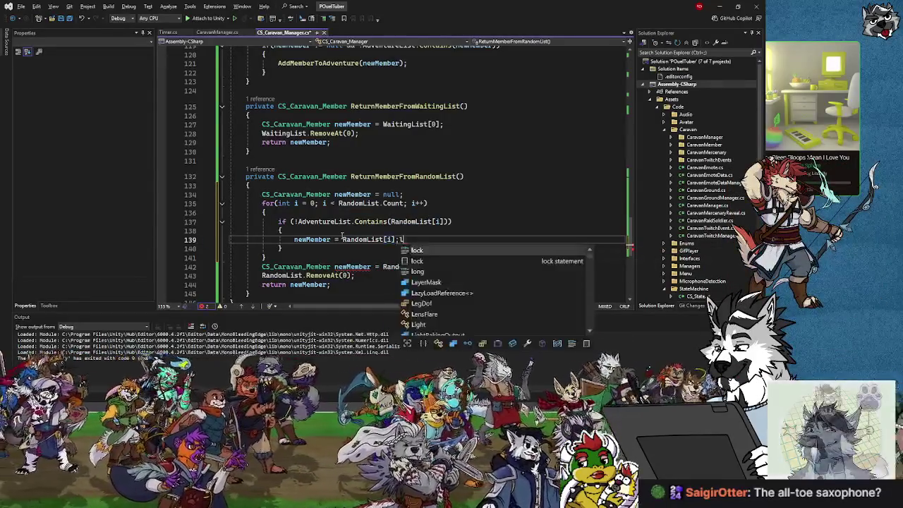
{"action": "key", "text": "BackSpace"}
{"action": "key", "text": "Return"}
{"action": "type", "text": "andomList"}
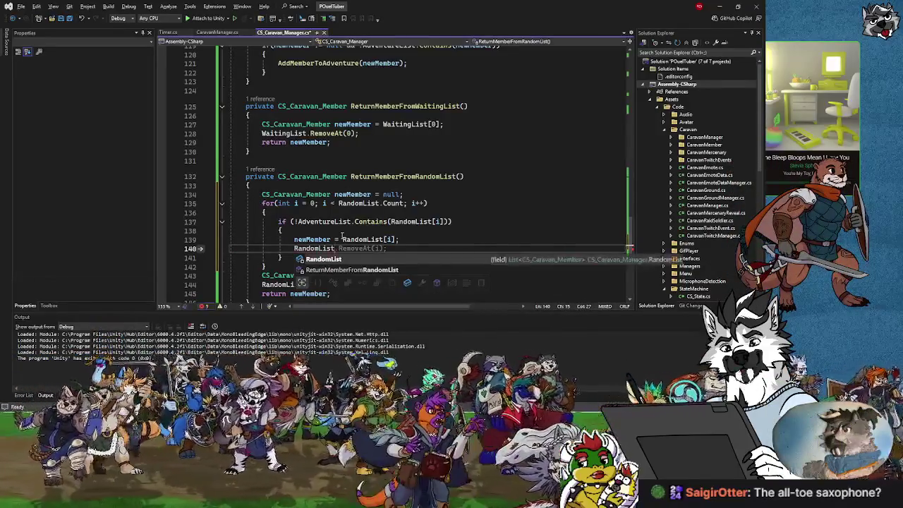
{"action": "key", "text": "Tab"}
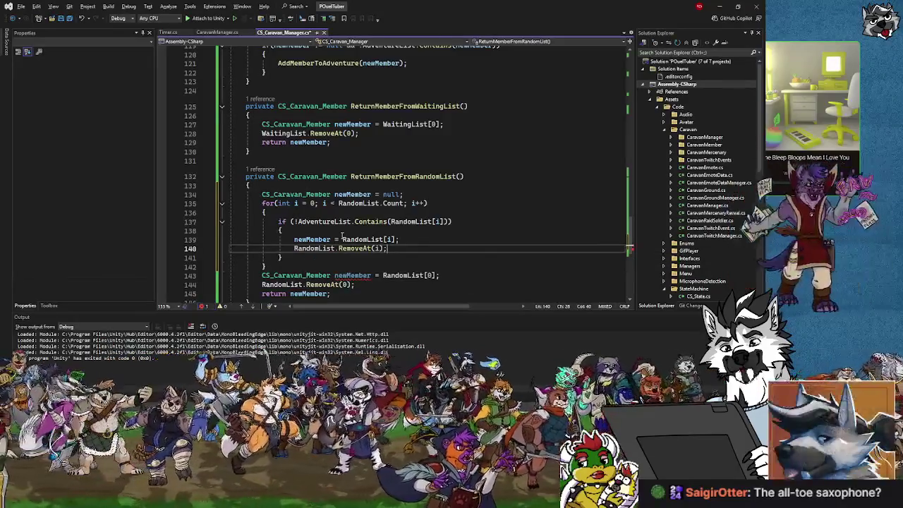
{"action": "scroll", "coordinate": [357, 286], "scroll_direction": "down", "scroll_amount": 1}
{"action": "left_click_drag", "start_coordinate": [355, 257], "coordinate": [346, 243]}
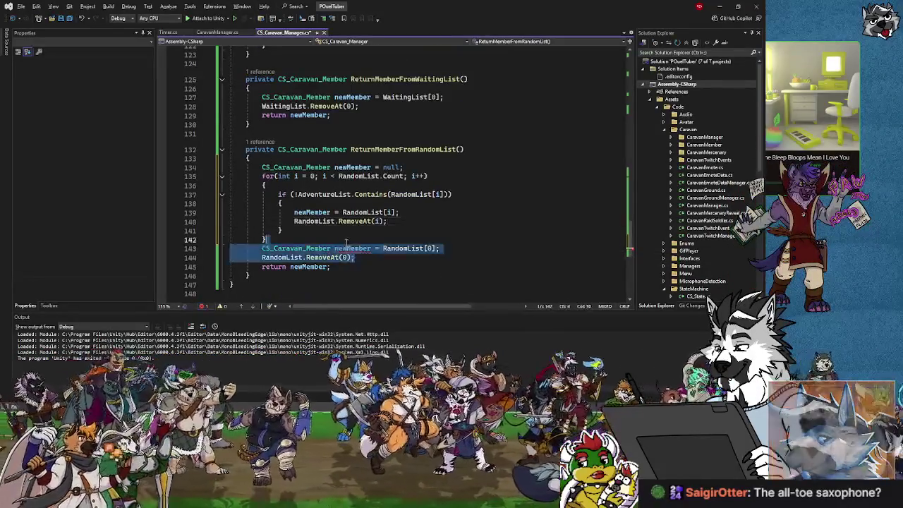
Delete the leftover RandomList[0] assignment and RemoveAt(0) lines after the loop.
{"action": "key", "text": "Delete"}
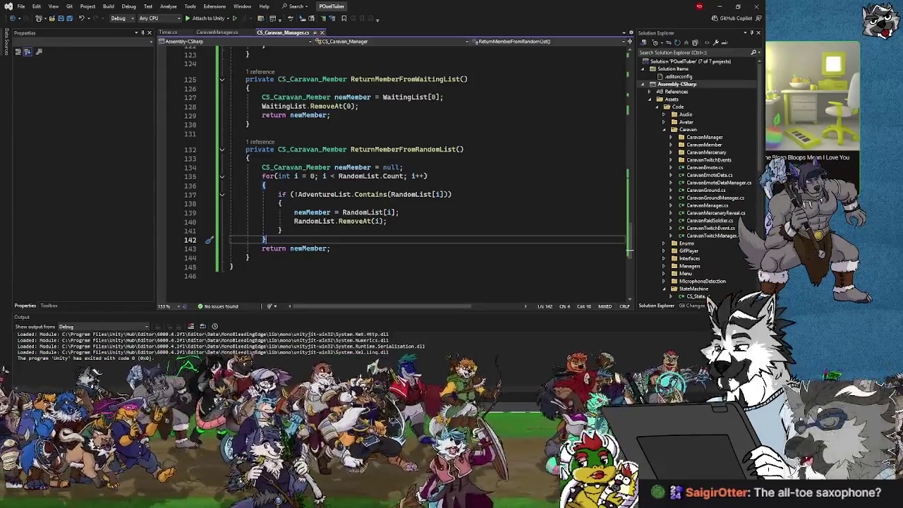
{"action": "left_click", "coordinate": [395, 249]}
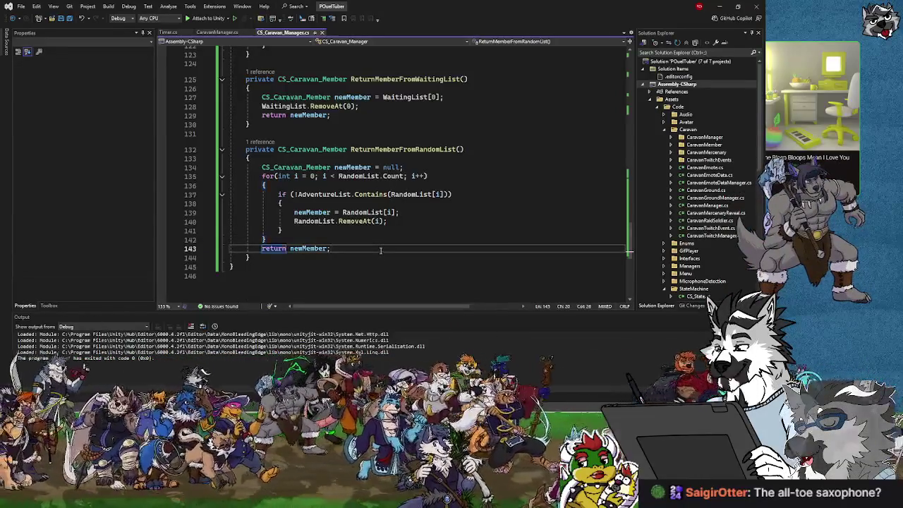
{"action": "scroll", "coordinate": [388, 177], "scroll_direction": "up", "scroll_amount": 1}
{"action": "left_click", "coordinate": [373, 132]}
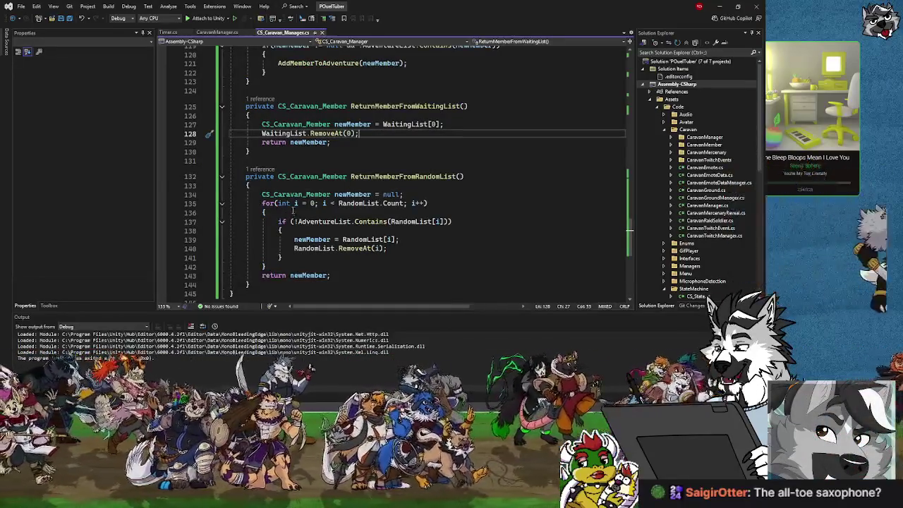
{"action": "left_click_drag", "start_coordinate": [262, 194], "coordinate": [286, 266]}
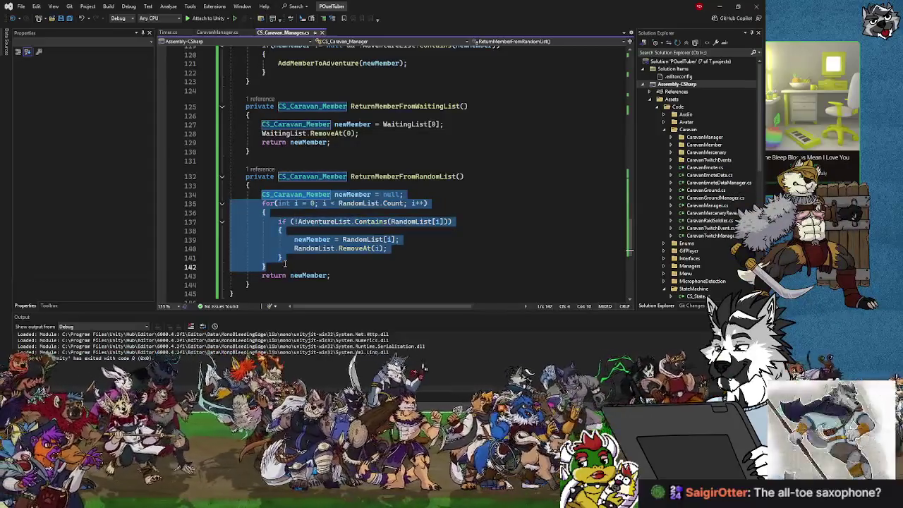
Start a Visual Studio debugging session and then stop it.
{"action": "left_click_drag", "start_coordinate": [261, 124], "coordinate": [386, 133]}
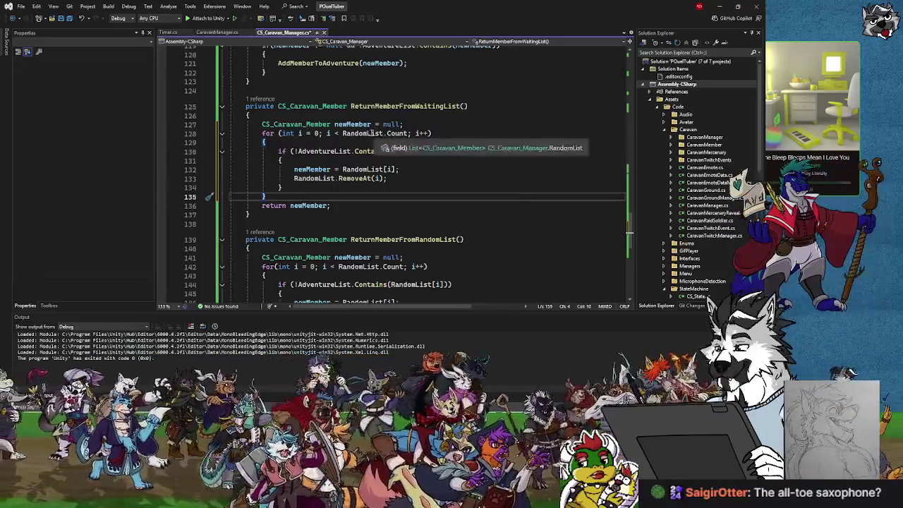
{"action": "left_click", "coordinate": [368, 133]}
{"action": "key", "text": "F5"}
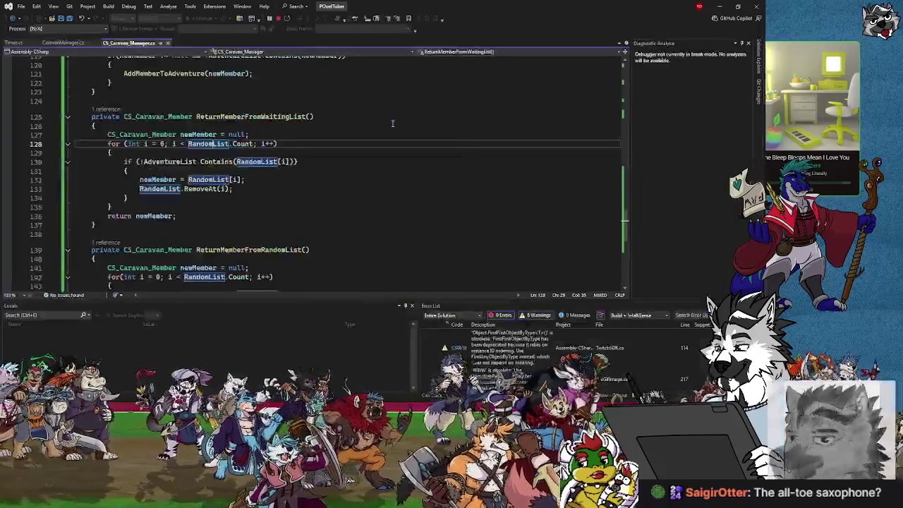
{"action": "left_click", "coordinate": [278, 18]}
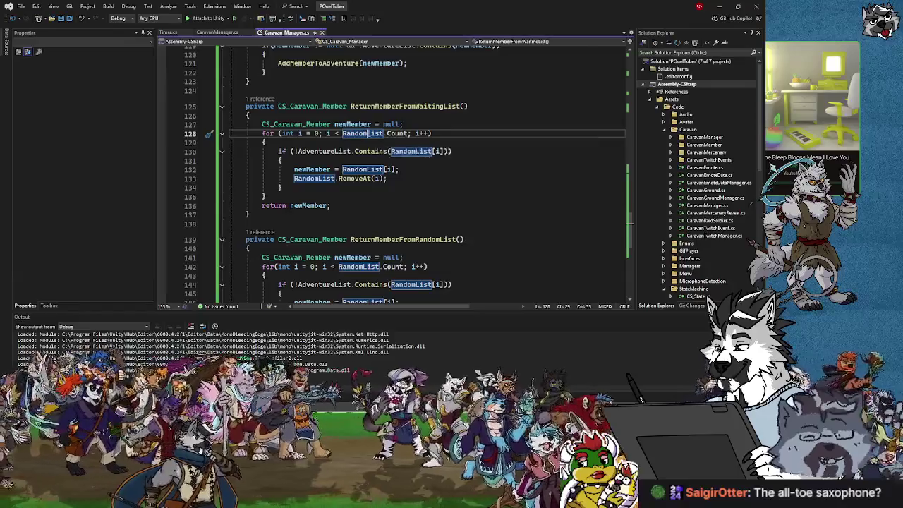
Change RandomList to WaitingList on lines 128, 130, 132 and 133 of ReturnMemberFromWaitingList.
{"action": "key", "text": "BackSpace"}
{"action": "key", "text": "BackSpace"}
{"action": "key", "text": "BackSpace"}
{"action": "key", "text": "BackSpace"}
{"action": "key", "text": "BackSpace"}
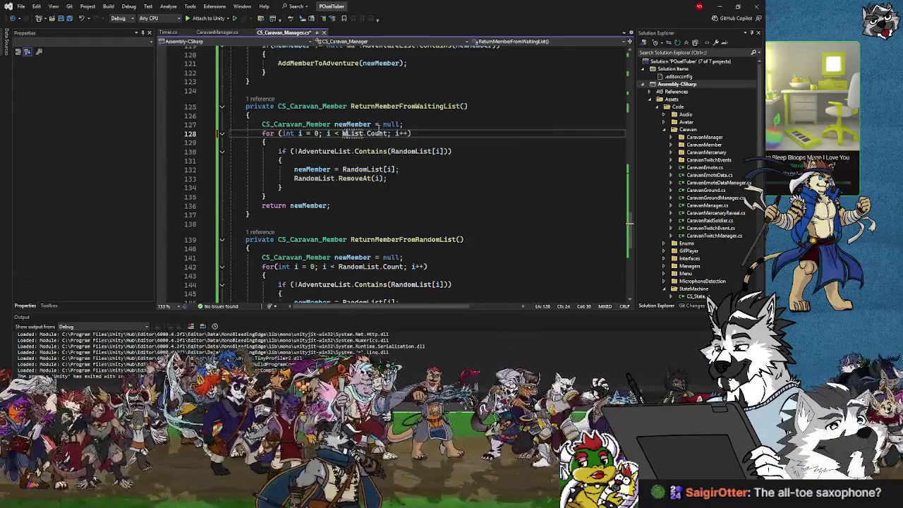
{"action": "type", "text": "Waiting"}
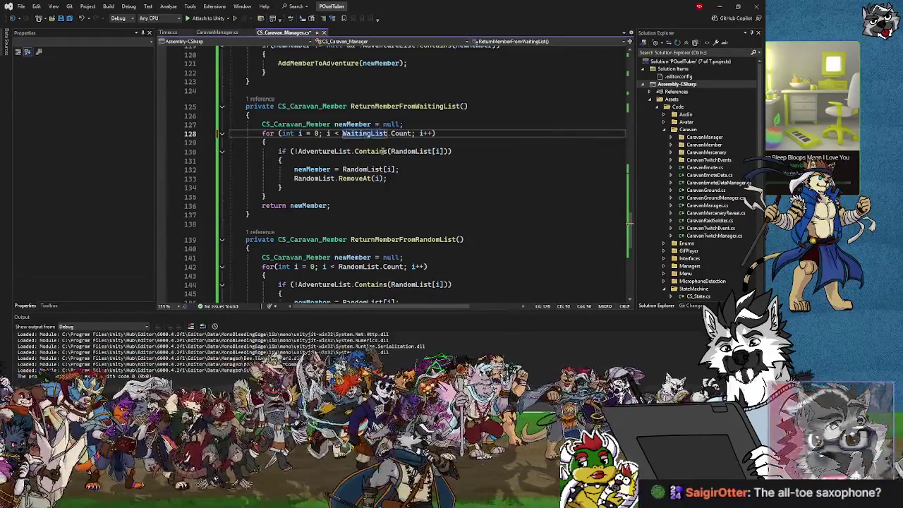
{"action": "left_click", "coordinate": [415, 151]}
{"action": "key", "text": "BackSpace"}
{"action": "key", "text": "BackSpace"}
{"action": "key", "text": "BackSpace"}
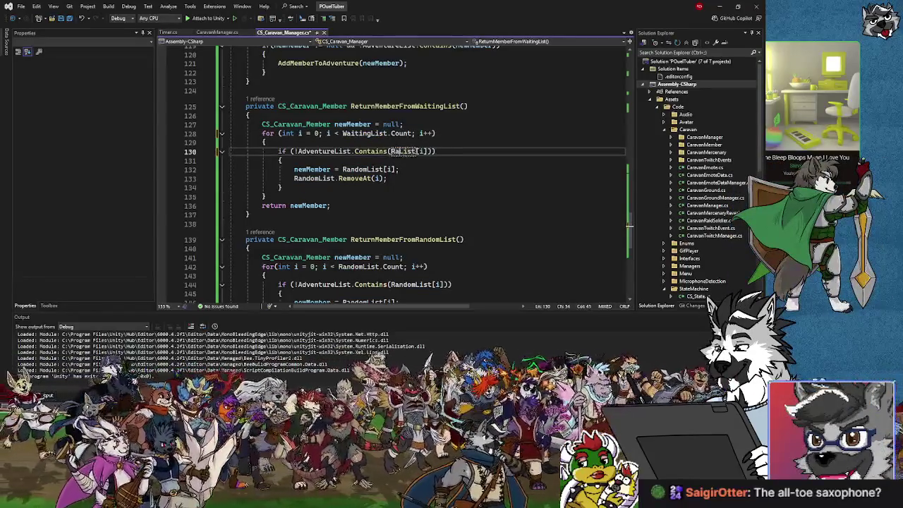
{"action": "type", "text": "Waiting"}
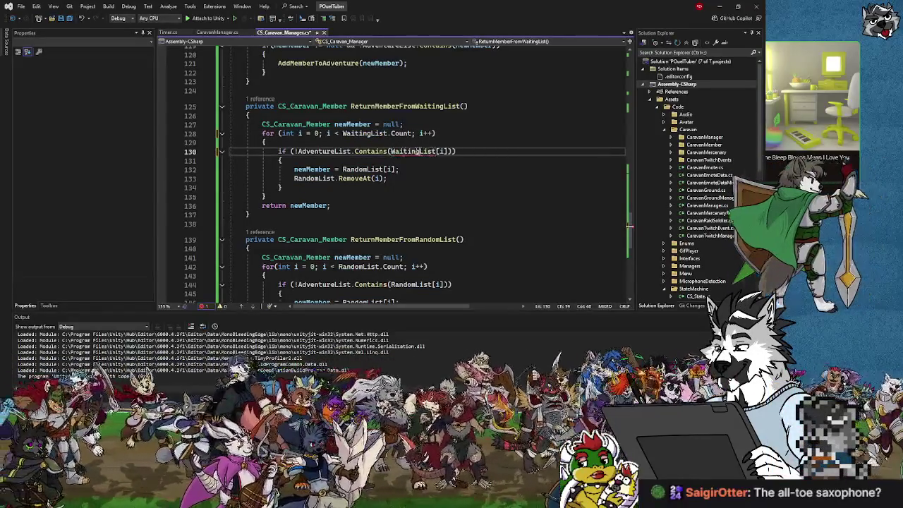
{"action": "left_click", "coordinate": [367, 169]}
{"action": "key", "text": "BackSpace"}
{"action": "key", "text": "BackSpace"}
{"action": "key", "text": "BackSpace"}
{"action": "type", "text": "Waiting"}
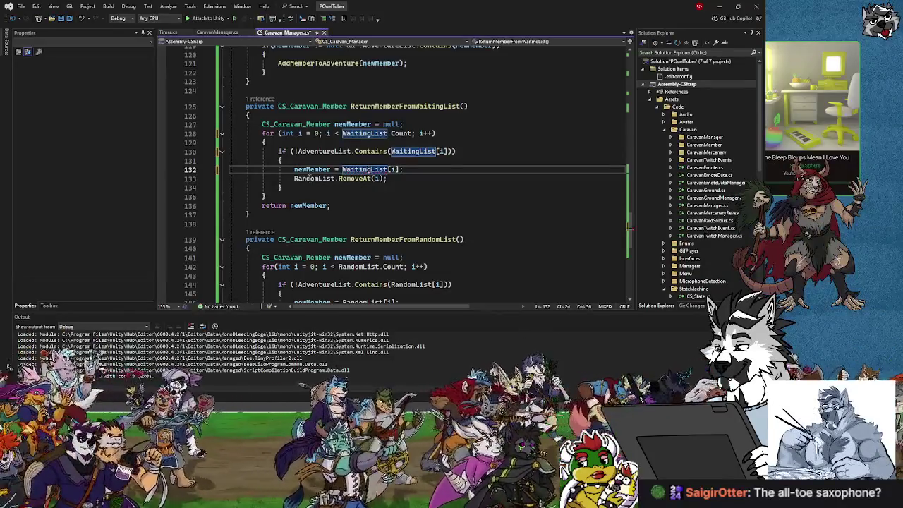
{"action": "left_click", "coordinate": [318, 179]}
{"action": "key", "text": "BackSpace"}
{"action": "key", "text": "BackSpace"}
{"action": "key", "text": "BackSpace"}
{"action": "type", "text": "Waiting"}
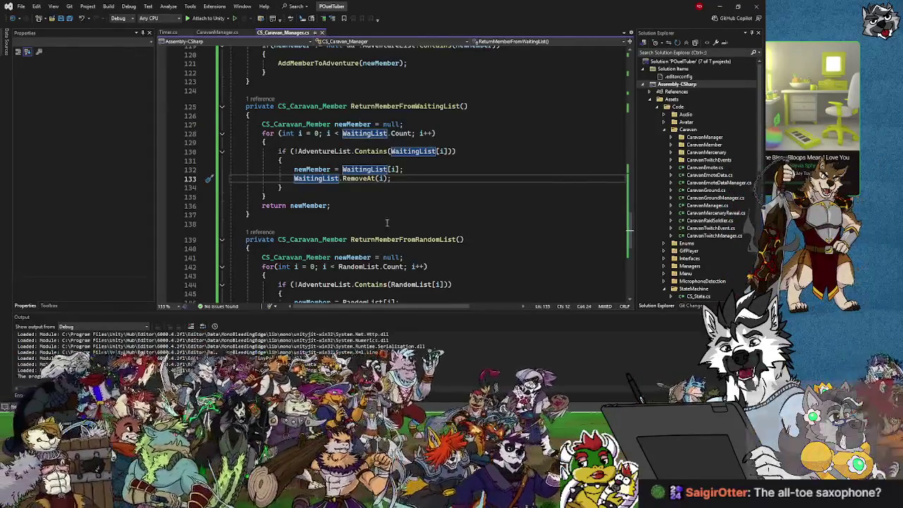
Review the updated waiting-list and random-list methods, then return to Unity.
{"action": "scroll", "coordinate": [390, 222], "scroll_direction": "down", "scroll_amount": 3}
{"action": "left_click", "coordinate": [399, 228]}
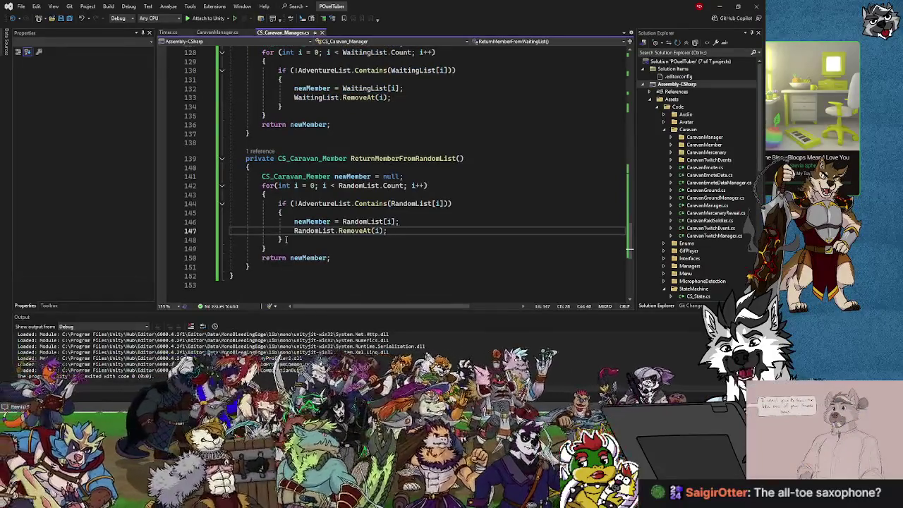
{"action": "left_click", "coordinate": [470, 203]}
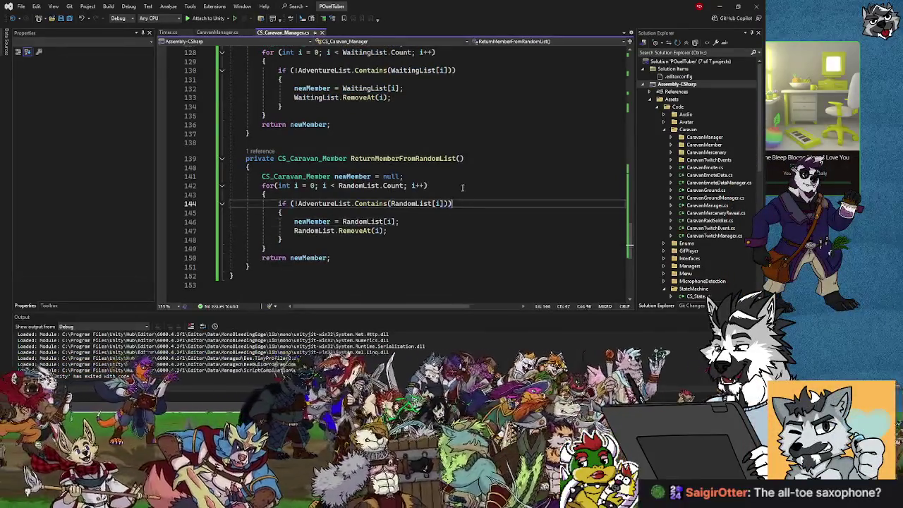
{"action": "left_click", "coordinate": [445, 174]}
{"action": "left_click", "coordinate": [470, 158]}
{"action": "left_click", "coordinate": [331, 125]}
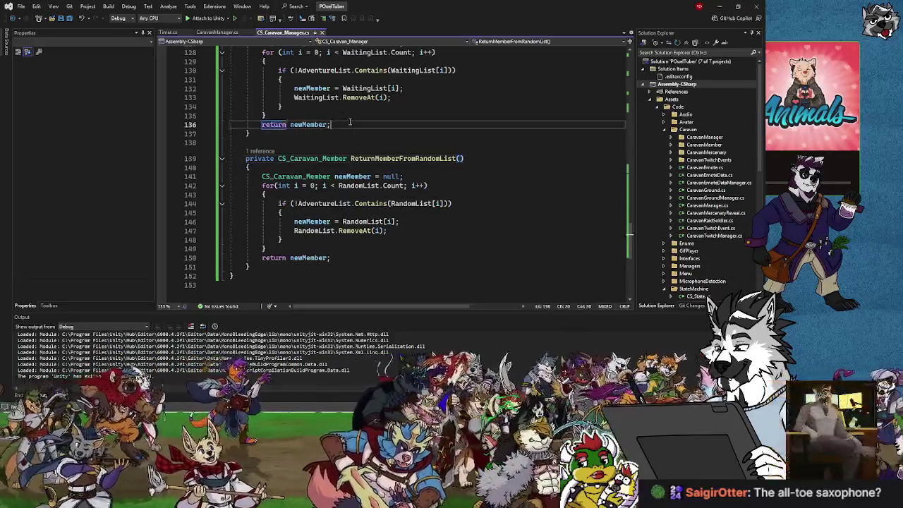
{"action": "left_click", "coordinate": [406, 96]}
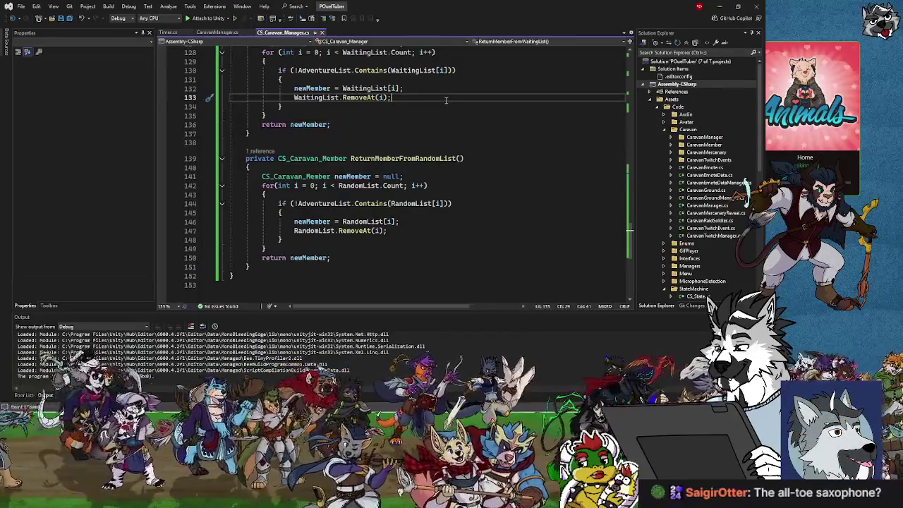
{"action": "scroll", "coordinate": [498, 224], "scroll_direction": "up", "scroll_amount": 3}
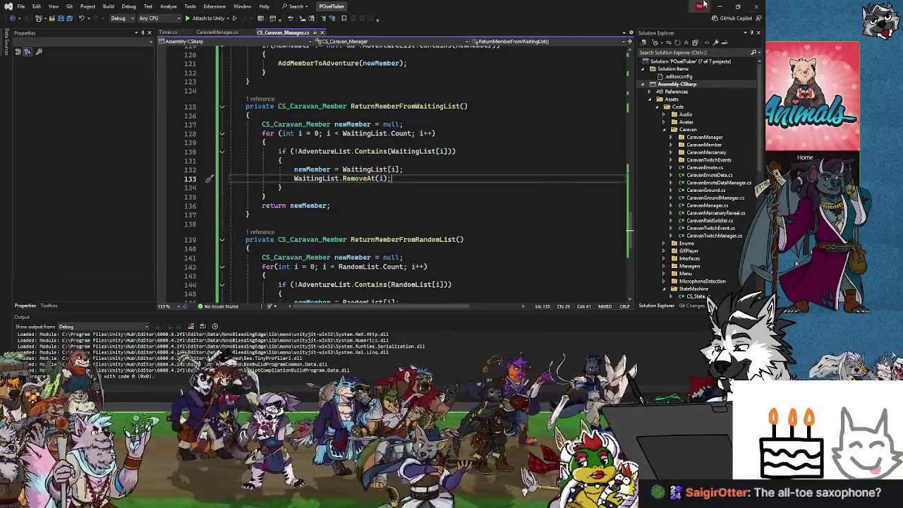
{"action": "left_click", "coordinate": [720, 9]}
Play the adventure scene, select CaravanManager, clear the Console filter, then stop play mode.
{"action": "left_click", "coordinate": [456, 248]}
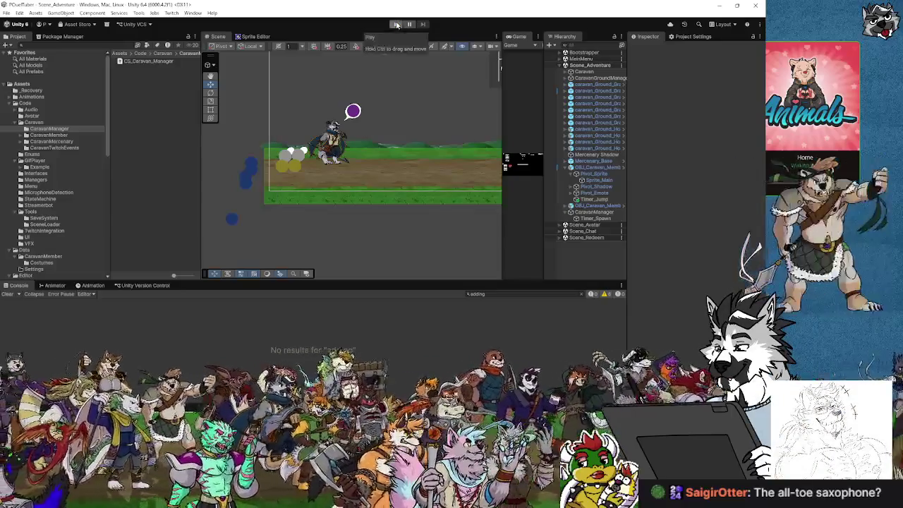
{"action": "left_click", "coordinate": [396, 24]}
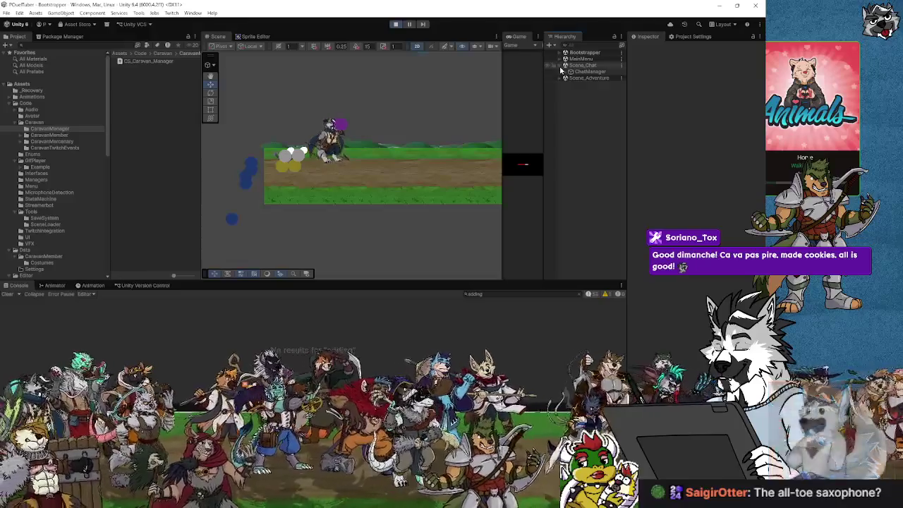
{"action": "left_click", "coordinate": [561, 72]}
{"action": "left_click", "coordinate": [585, 187]}
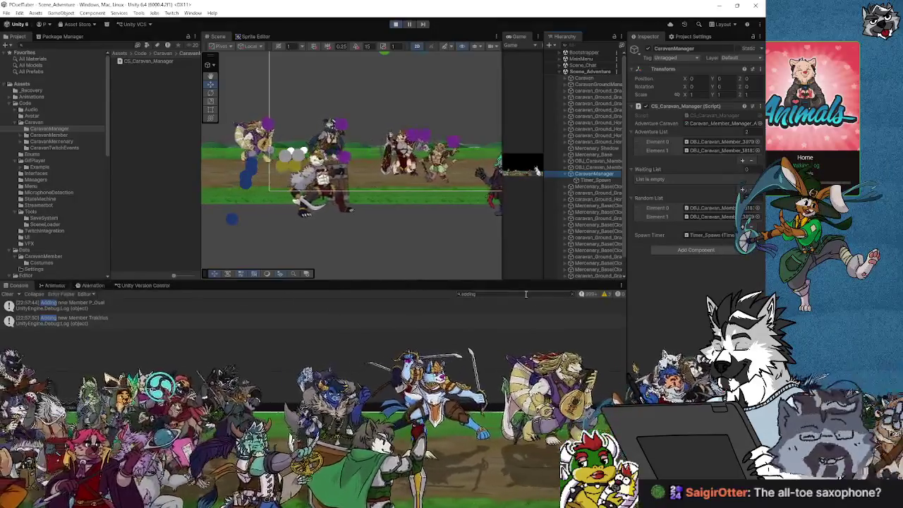
{"action": "left_click", "coordinate": [572, 295]}
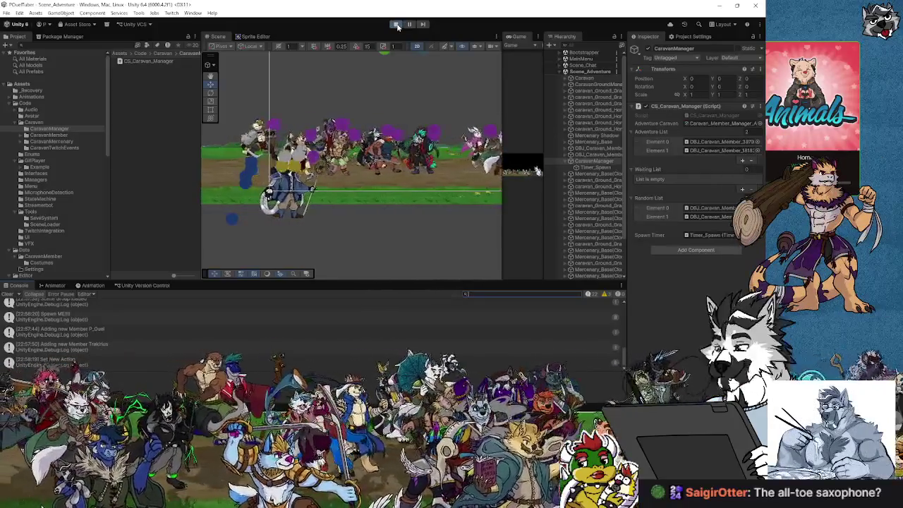
{"action": "left_click", "coordinate": [397, 26]}
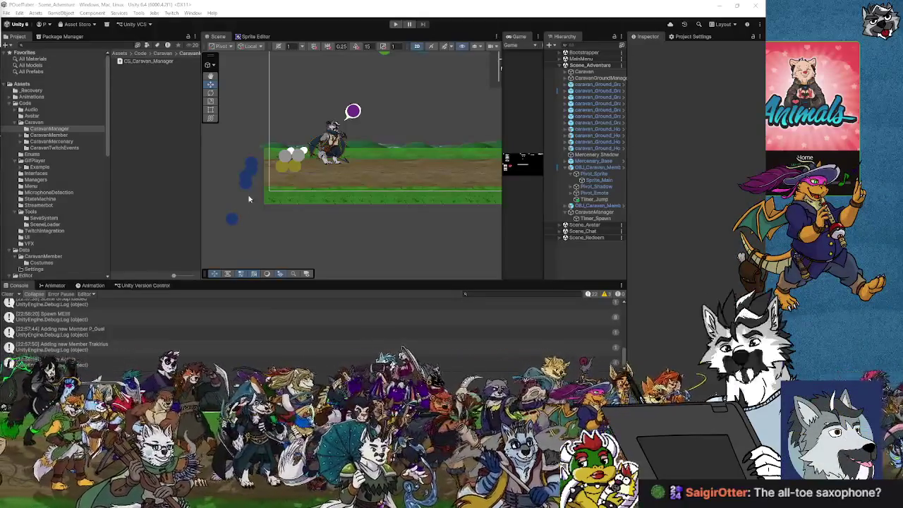
Locate the SpawnCaravanMember definition and the place where it is called.
{"action": "key", "text": "alt+Tab"}
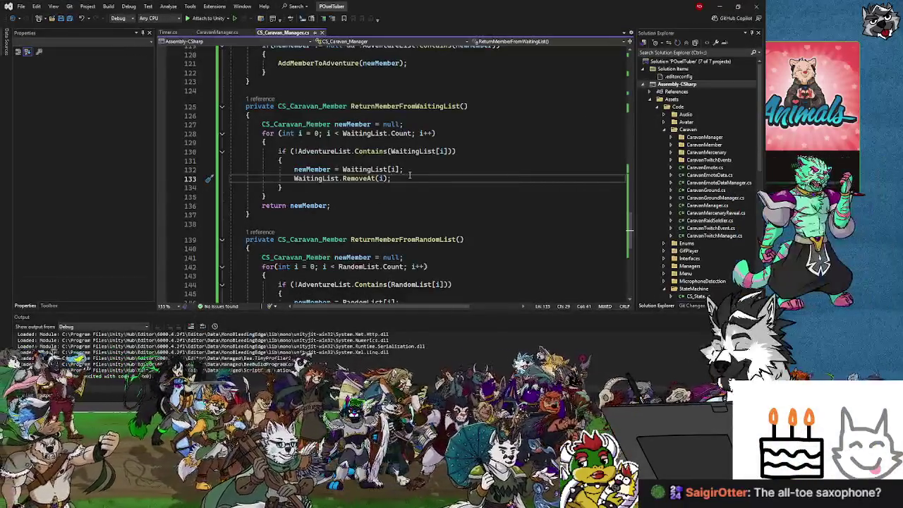
{"action": "scroll", "coordinate": [430, 202], "scroll_direction": "down", "scroll_amount": 5}
{"action": "scroll", "coordinate": [428, 208], "scroll_direction": "up", "scroll_amount": 7}
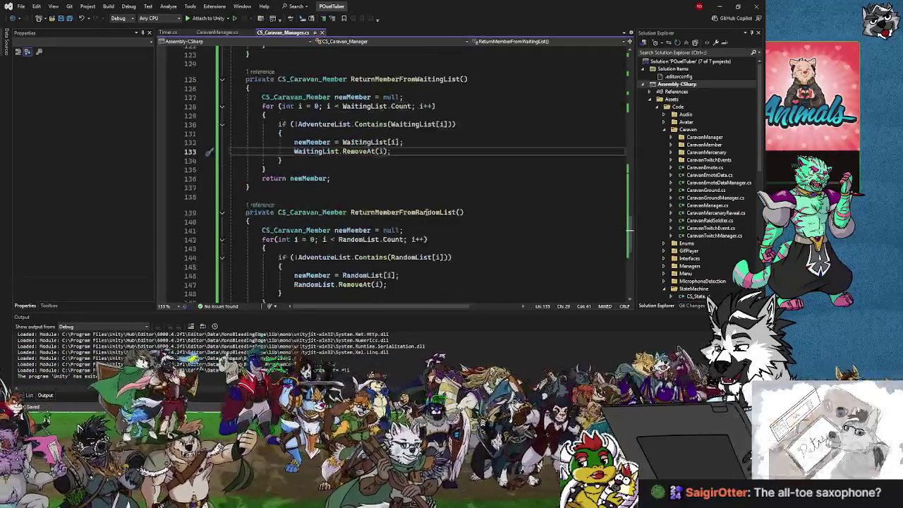
{"action": "scroll", "coordinate": [426, 211], "scroll_direction": "up", "scroll_amount": 6}
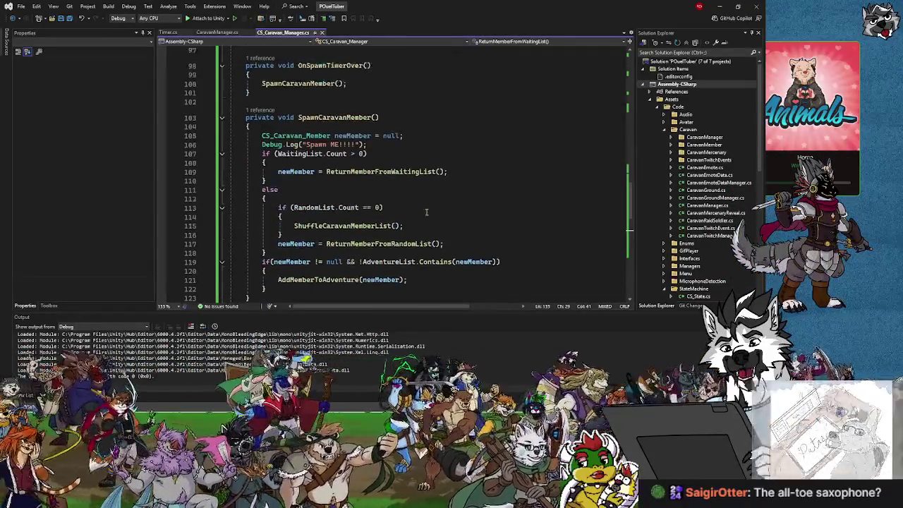
{"action": "scroll", "coordinate": [427, 211], "scroll_direction": "down", "scroll_amount": 1}
{"action": "scroll", "coordinate": [427, 211], "scroll_direction": "up", "scroll_amount": 6}
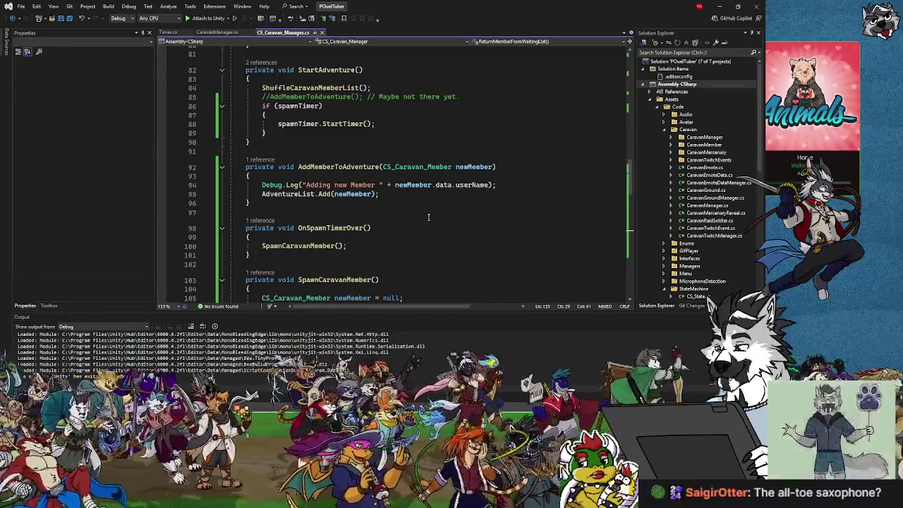
{"action": "scroll", "coordinate": [429, 218], "scroll_direction": "down", "scroll_amount": 2}
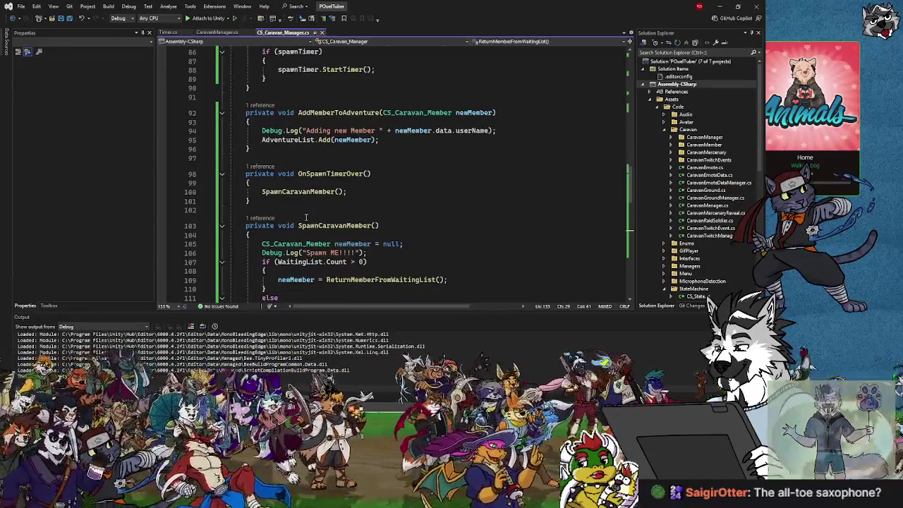
{"action": "left_click", "coordinate": [308, 225]}
{"action": "key", "text": "ctrl+shift+Up"}
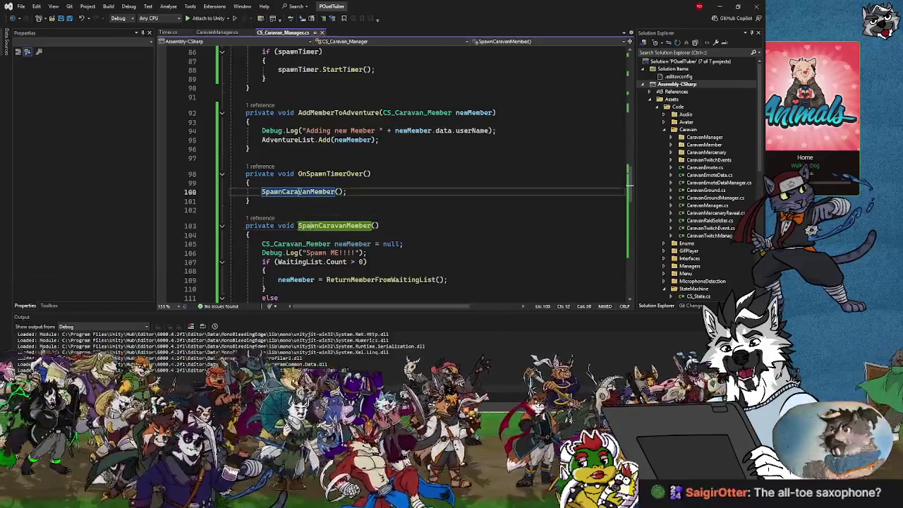
{"action": "scroll", "coordinate": [339, 244], "scroll_direction": "down", "scroll_amount": 4}
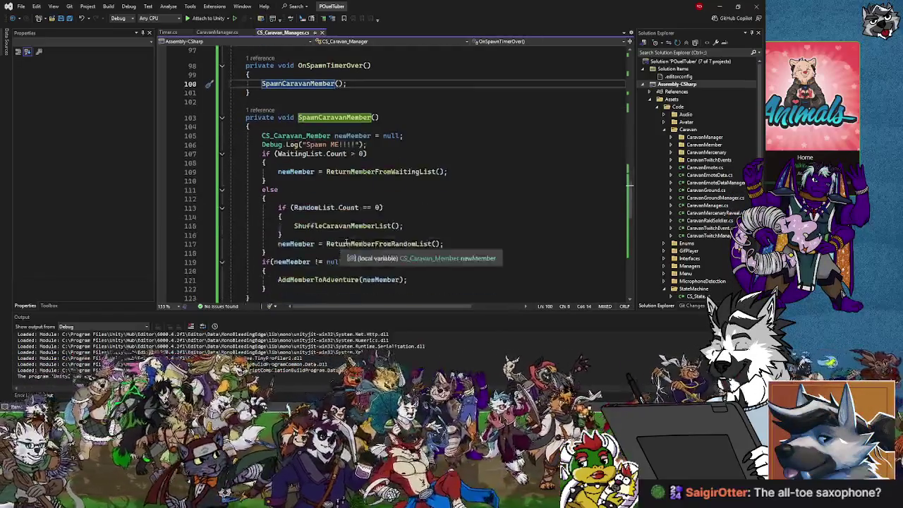
Rename the method on line 103 and its call on line 100 to FindNextCaravanMember.
{"action": "left_click", "coordinate": [373, 117]}
{"action": "key", "text": "ctrl+Left"}
{"action": "key", "text": "ctrl+Left"}
{"action": "key", "text": "Delete"}
{"action": "key", "text": "Delete"}
{"action": "key", "text": "Delete"}
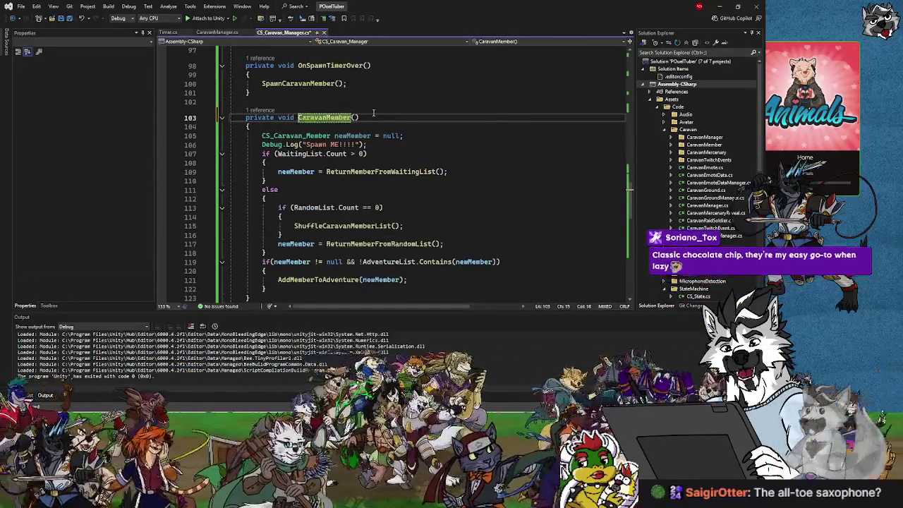
{"action": "type", "text": "Find"}
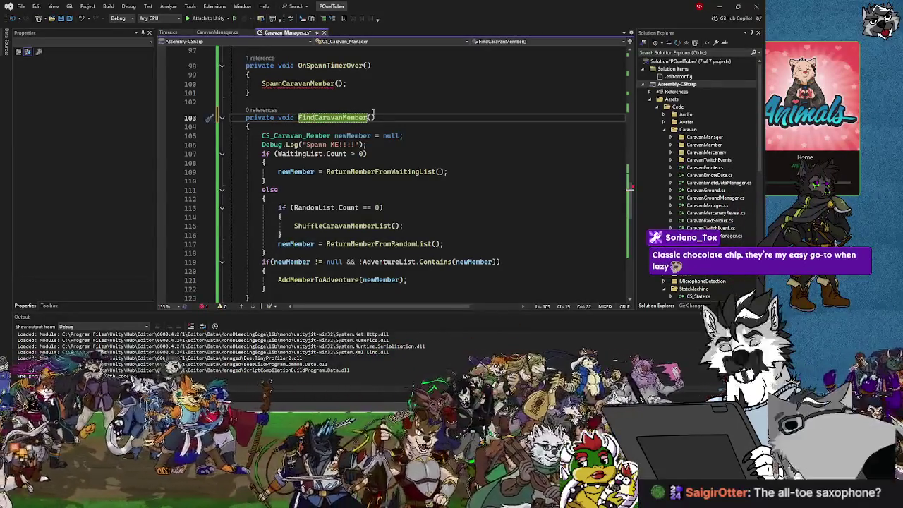
{"action": "type", "text": "Next"}
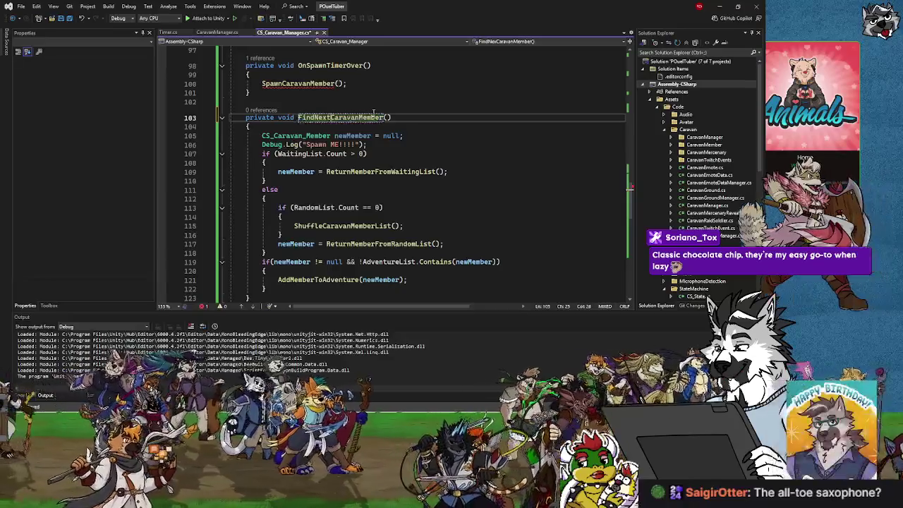
{"action": "left_click", "coordinate": [285, 83]}
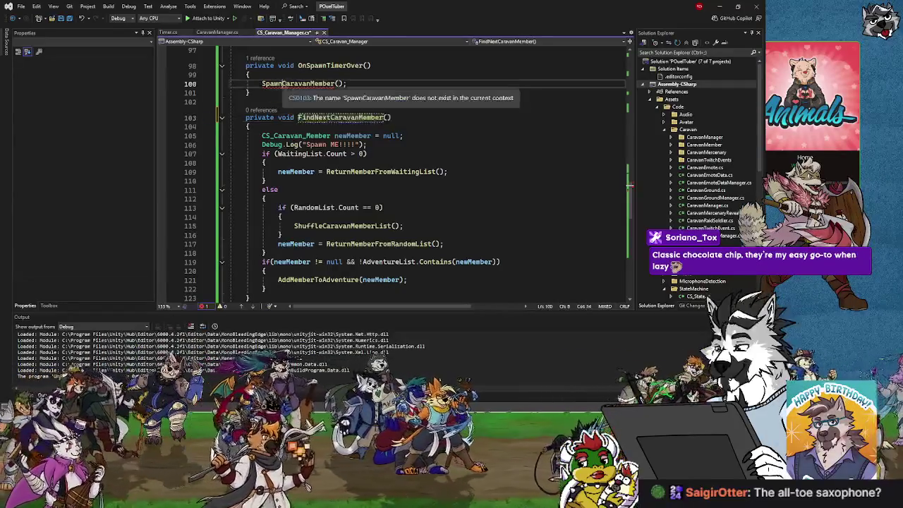
{"action": "key", "text": "BackSpace"}
{"action": "key", "text": "BackSpace"}
{"action": "key", "text": "BackSpace"}
{"action": "key", "text": "BackSpace"}
{"action": "key", "text": "BackSpace"}
{"action": "type", "text": "FindNext"}
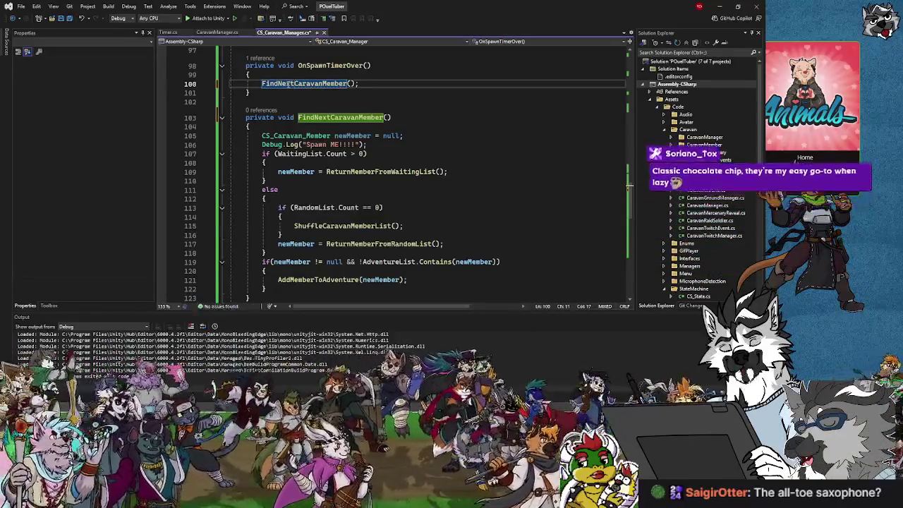
{"action": "left_click", "coordinate": [370, 84]}
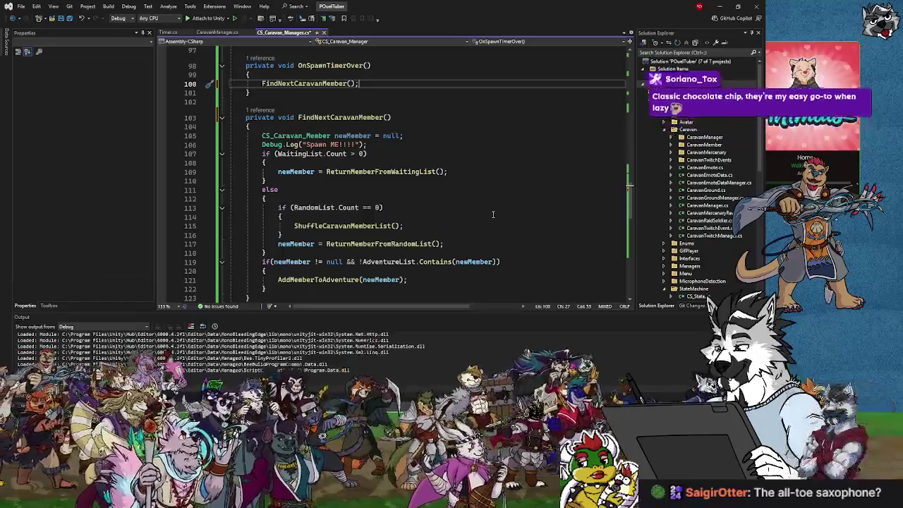
{"action": "scroll", "coordinate": [493, 215], "scroll_direction": "down", "scroll_amount": 1}
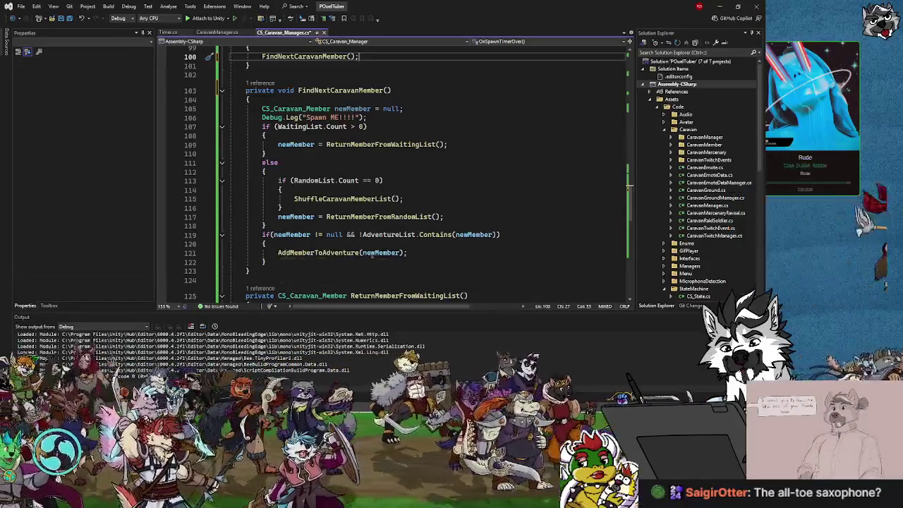
Change FindNextCaravanMember's return type from void to CS_Caravan_Member.
{"action": "scroll", "coordinate": [413, 254], "scroll_direction": "down", "scroll_amount": 1}
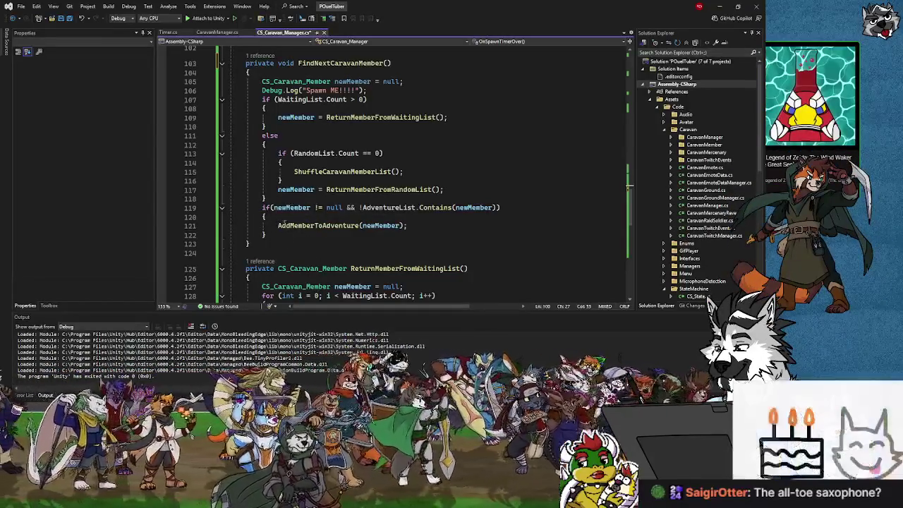
{"action": "scroll", "coordinate": [352, 118], "scroll_direction": "up", "scroll_amount": 3}
{"action": "key", "text": "F12"}
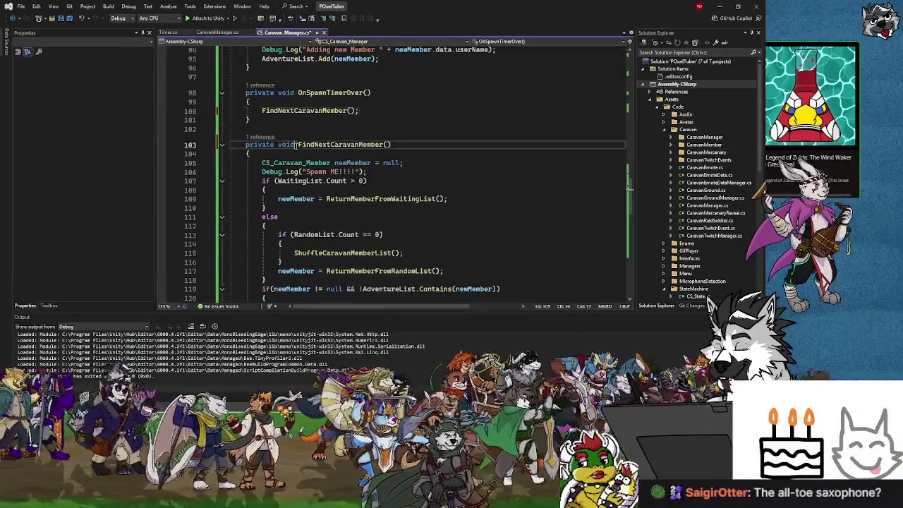
{"action": "key", "text": "ctrl+Left"}
{"action": "key", "text": "ctrl+BackSpace"}
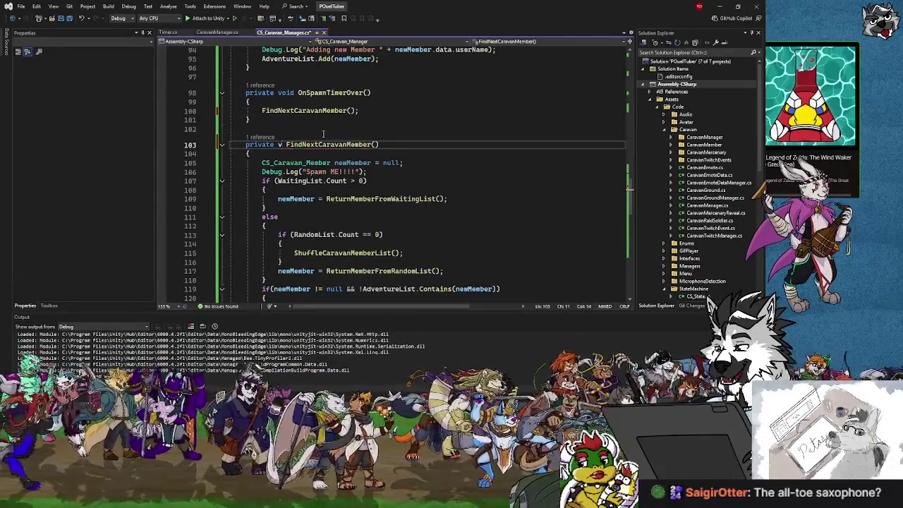
{"action": "type", "text": "CS_"}
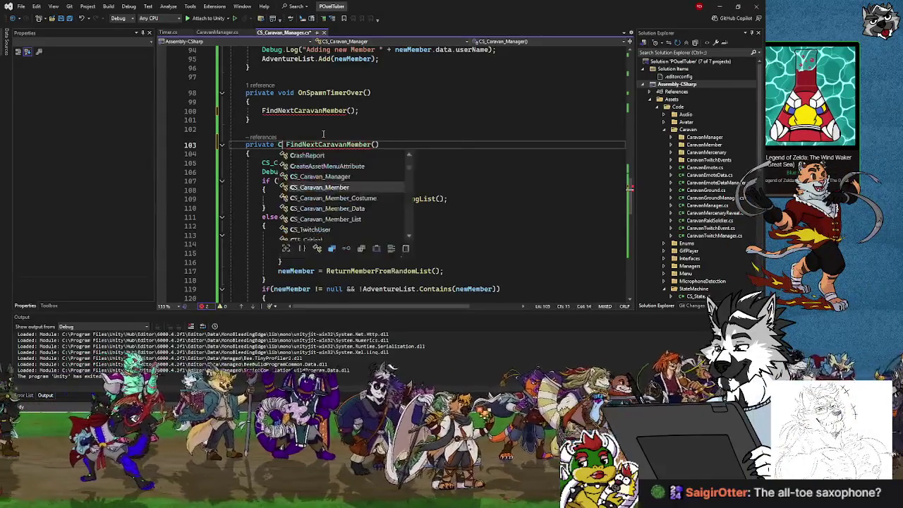
{"action": "type", "text": "Caravan"}
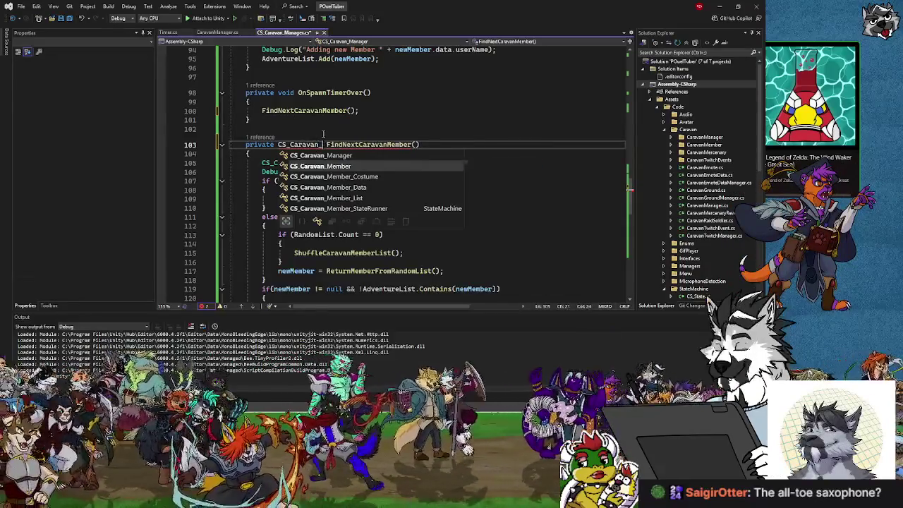
{"action": "type", "text": "_"}
{"action": "type", "text": "Member"}
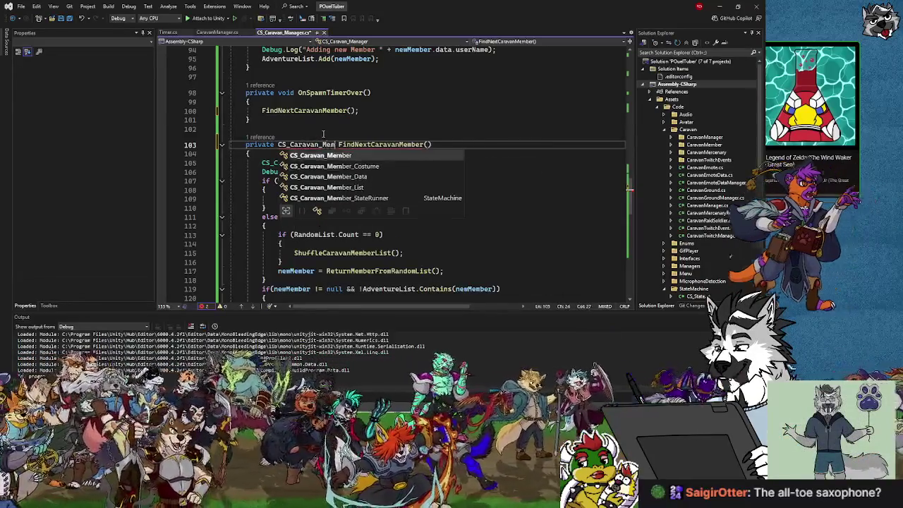
{"action": "left_click", "coordinate": [379, 144]}
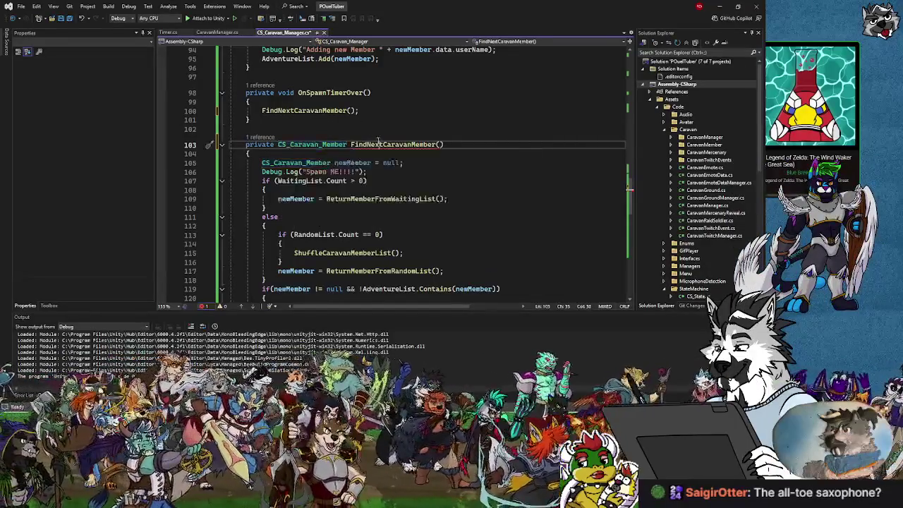
Replace FindNextCaravanMember's member-adding if-block with 'return newMember;'.
{"action": "scroll", "coordinate": [376, 176], "scroll_direction": "down", "scroll_amount": 3}
{"action": "scroll", "coordinate": [376, 177], "scroll_direction": "up", "scroll_amount": 2}
{"action": "scroll", "coordinate": [377, 177], "scroll_direction": "down", "scroll_amount": 2}
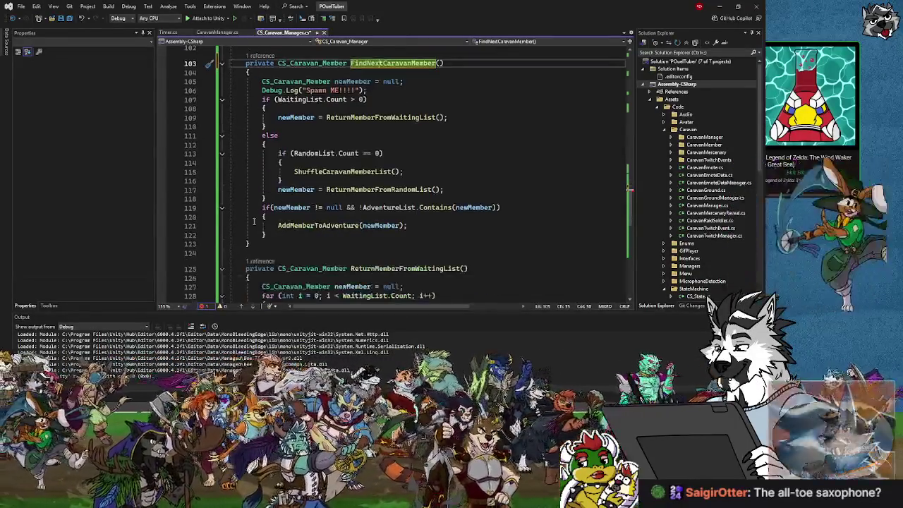
{"action": "left_click_drag", "start_coordinate": [262, 208], "coordinate": [270, 234]}
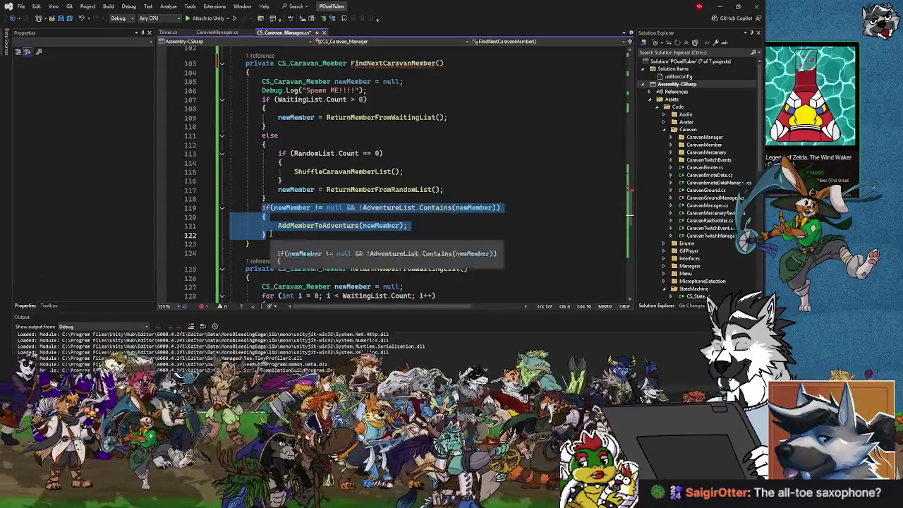
{"action": "key", "text": "Delete"}
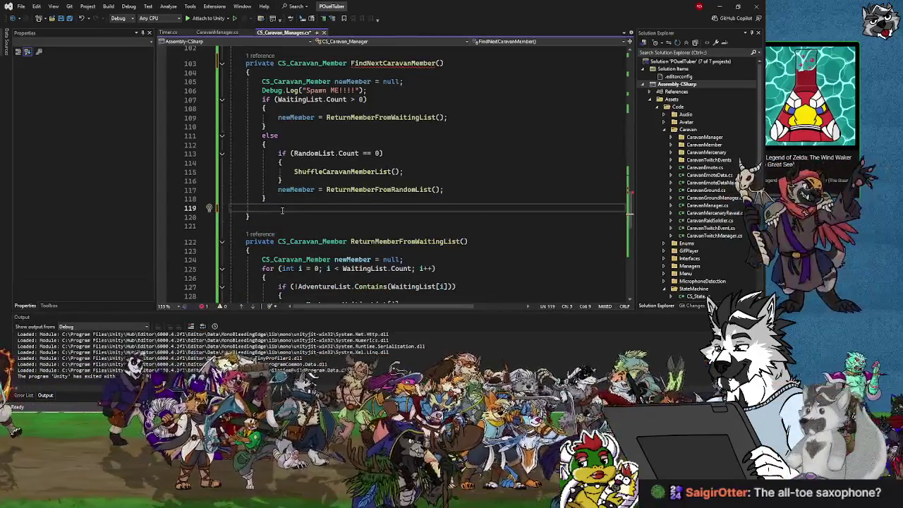
{"action": "type", "text": "retur"}
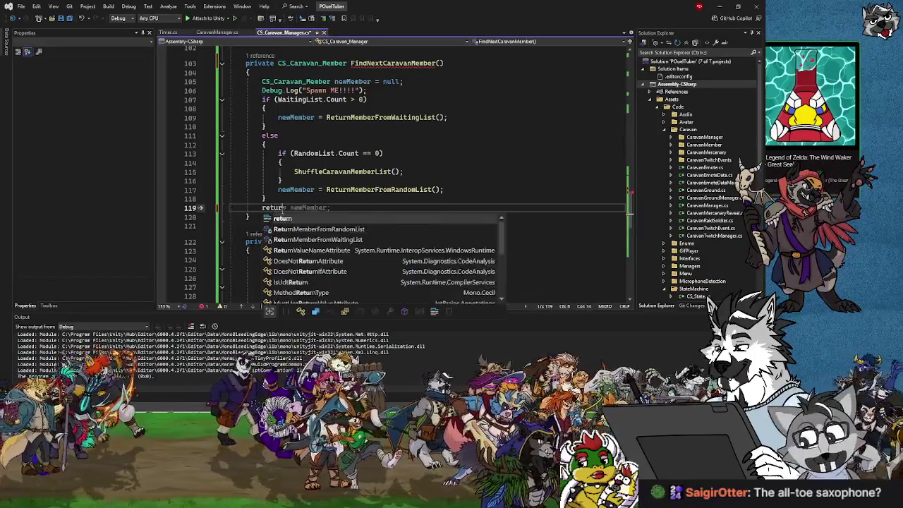
{"action": "type", "text": "n newMember;"}
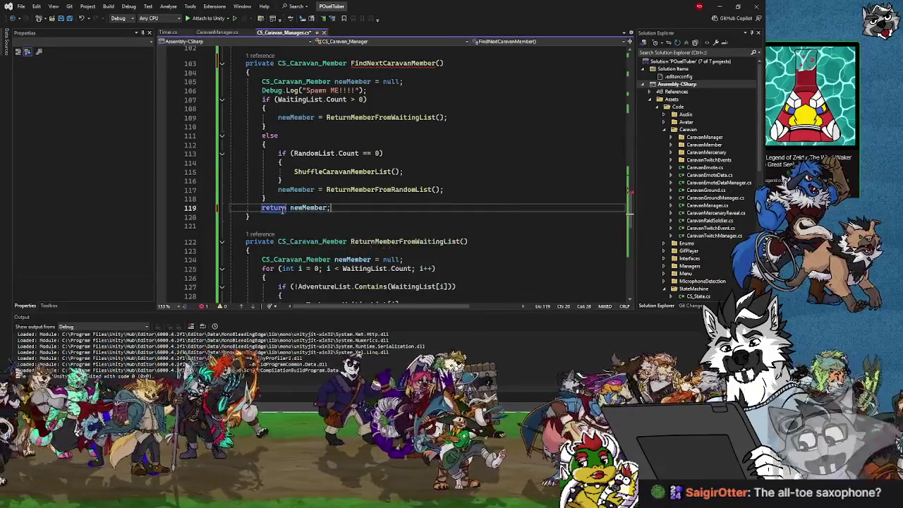
In OnSpawnTimerOver, store FindNextCaravanMember's result in newMember and call AddMemberToAdventure if valid.
{"action": "scroll", "coordinate": [308, 189], "scroll_direction": "up", "scroll_amount": 3}
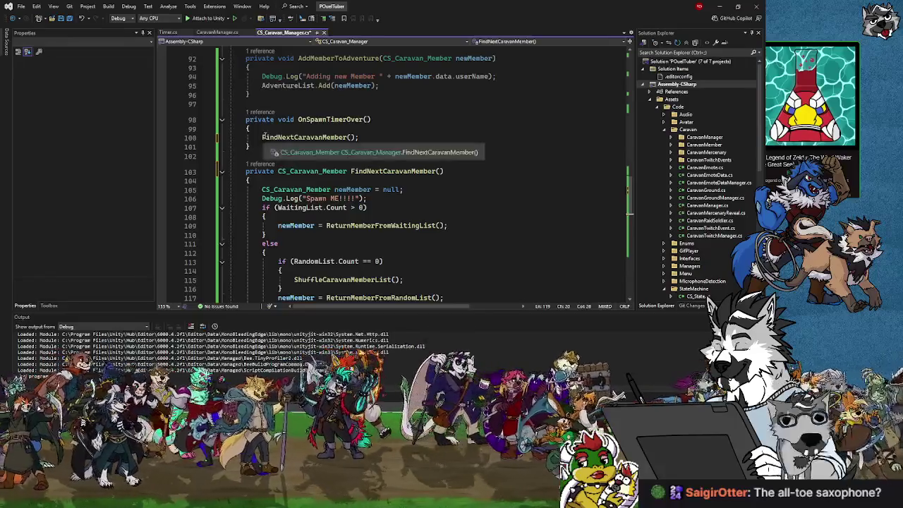
{"action": "left_click", "coordinate": [263, 136]}
{"action": "type", "text": "CS_"}
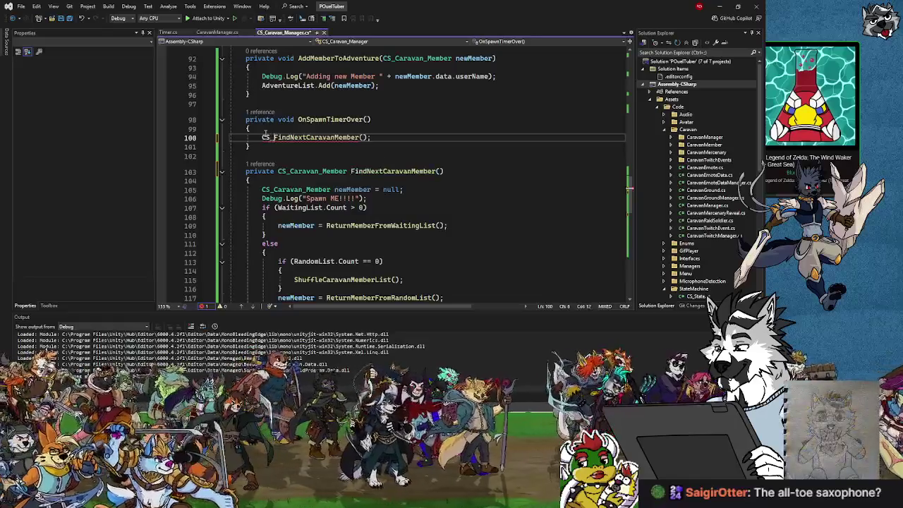
{"action": "type", "text": "CaravanM"}
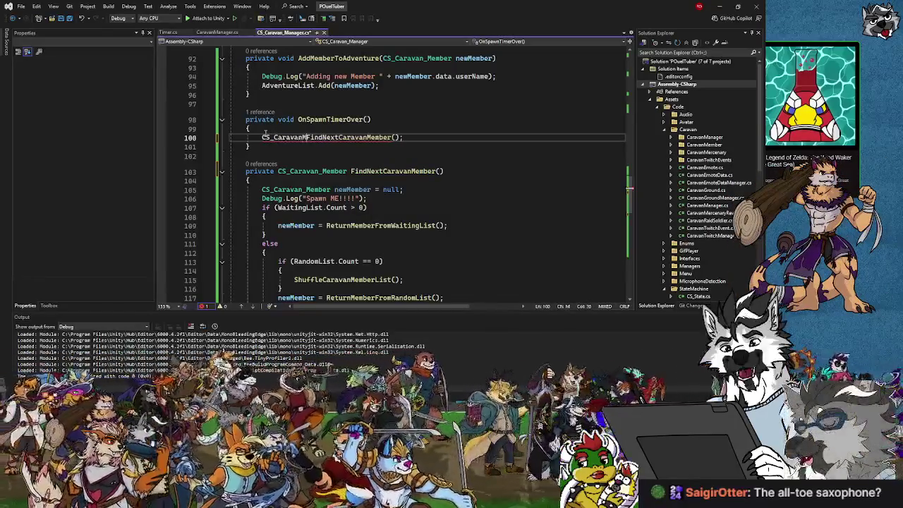
{"action": "key", "text": "BackSpace"}
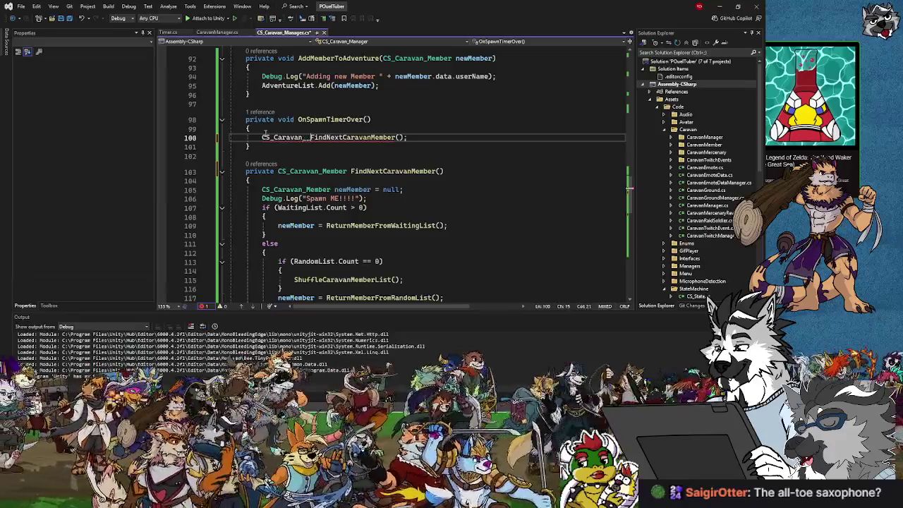
{"action": "type", "text": "Memb"}
{"action": "type", "text": "er newMember "}
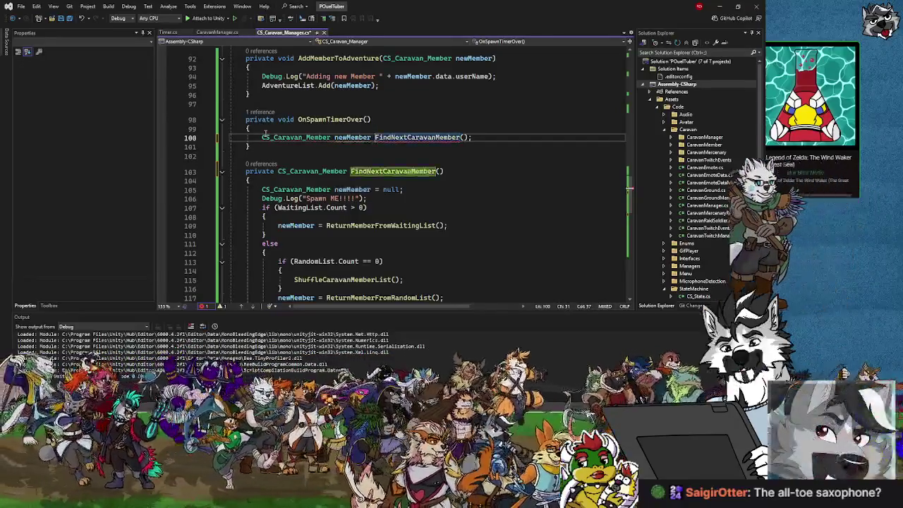
{"action": "type", "text": "="}
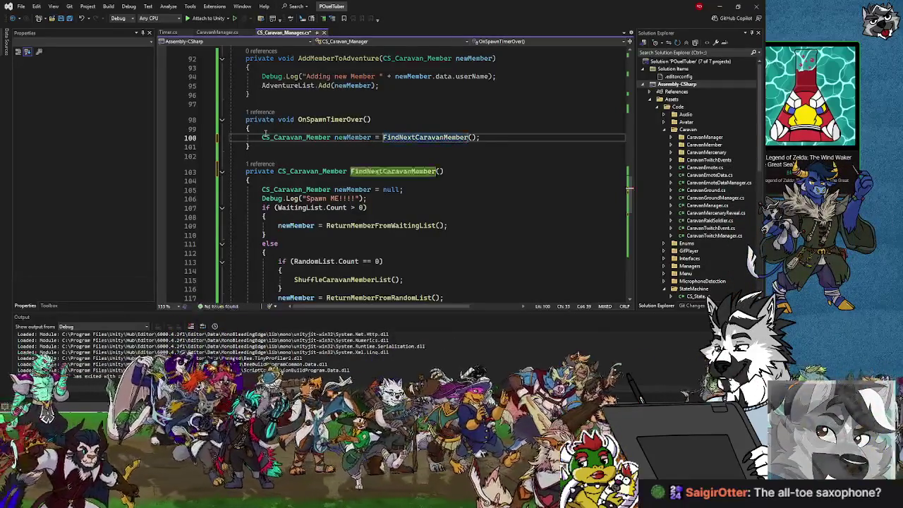
{"action": "key", "text": "End"}
{"action": "key", "text": "Return"}
{"action": "key", "text": "Tab"}
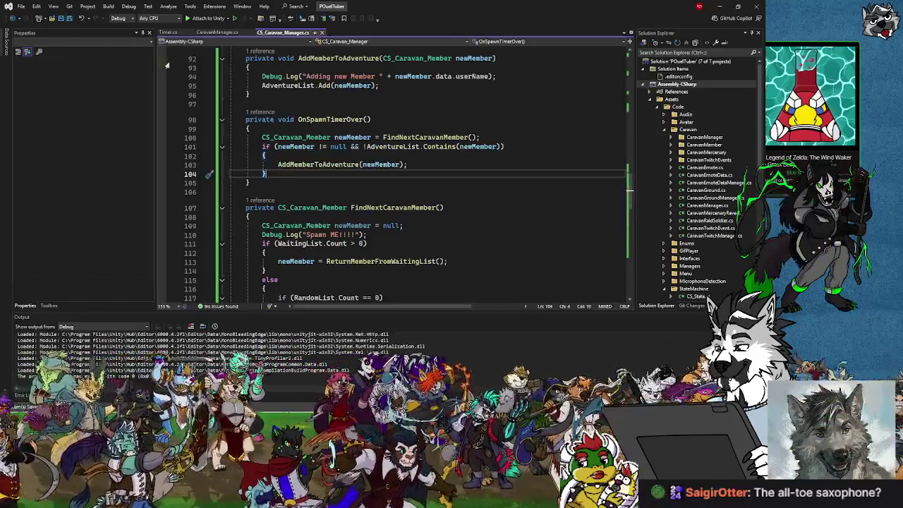
{"action": "left_click", "coordinate": [325, 165]}
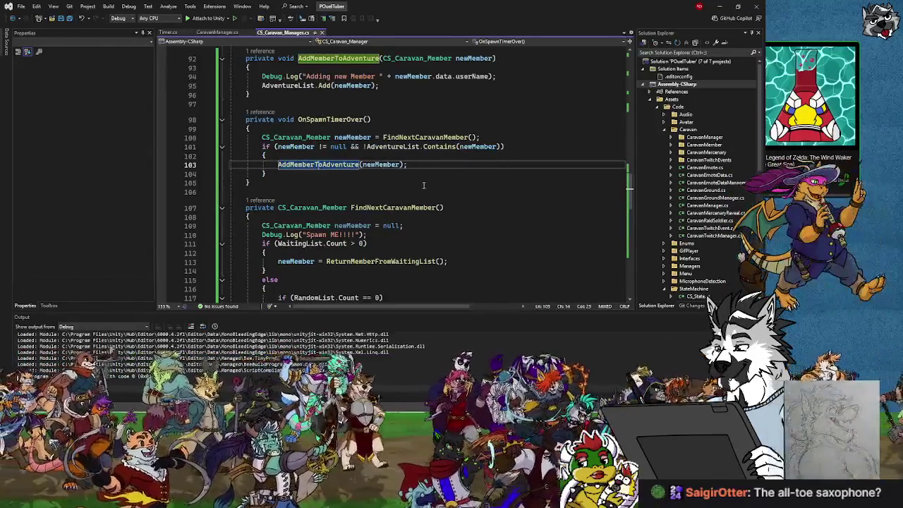
{"action": "left_click", "coordinate": [428, 166]}
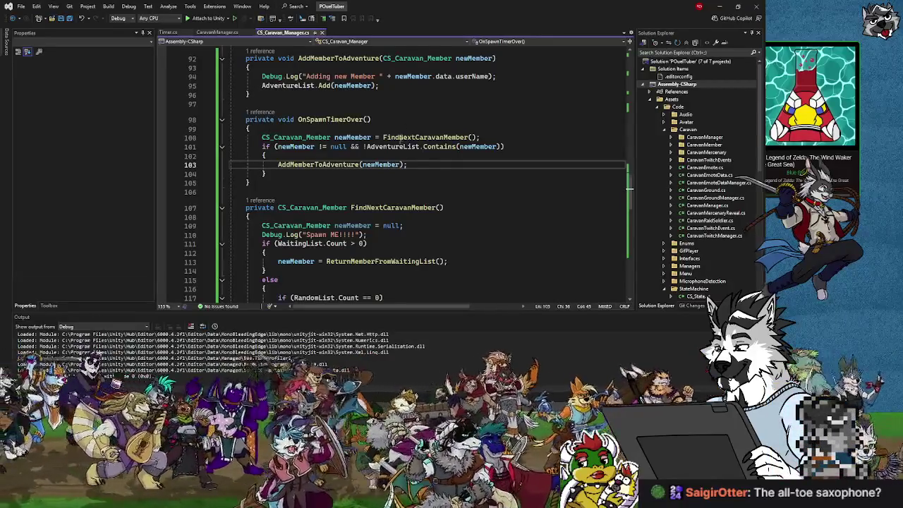
{"action": "scroll", "coordinate": [429, 166], "scroll_direction": "down", "scroll_amount": 4}
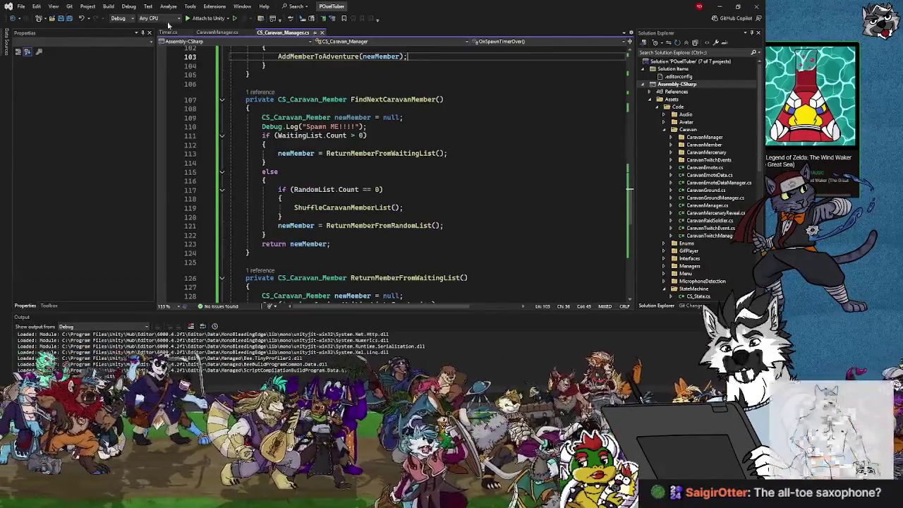
{"action": "left_click", "coordinate": [720, 6]}
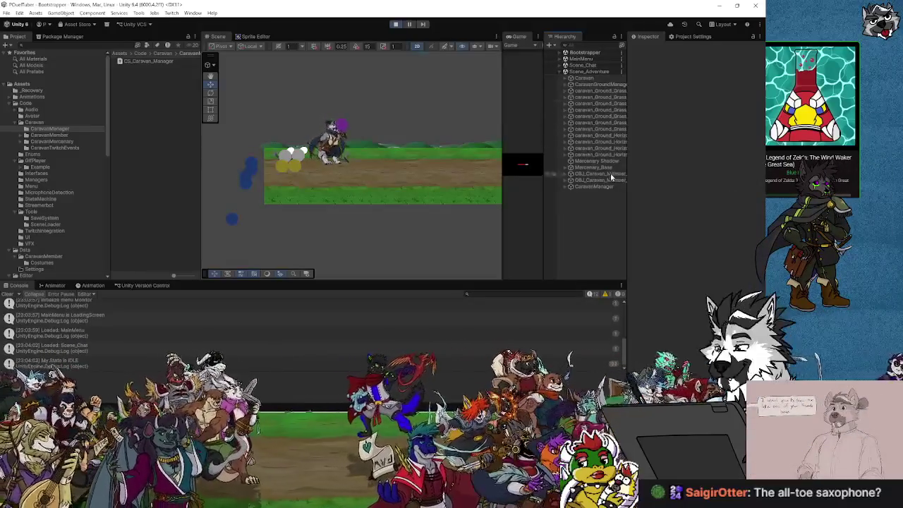
Inspect CaravanManager's Timer_Spawn child and filter the Console for 'new' messages.
{"action": "left_click", "coordinate": [592, 187]}
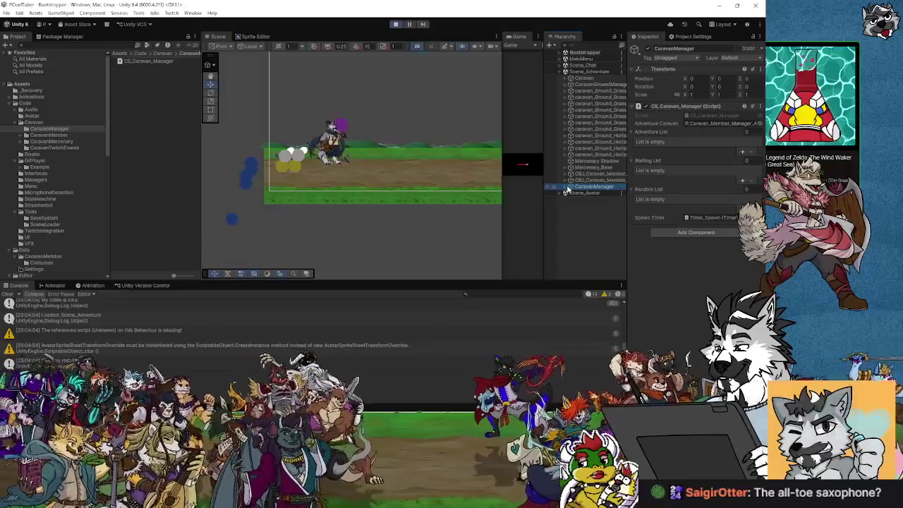
{"action": "left_click", "coordinate": [567, 187]}
{"action": "left_click", "coordinate": [589, 193]}
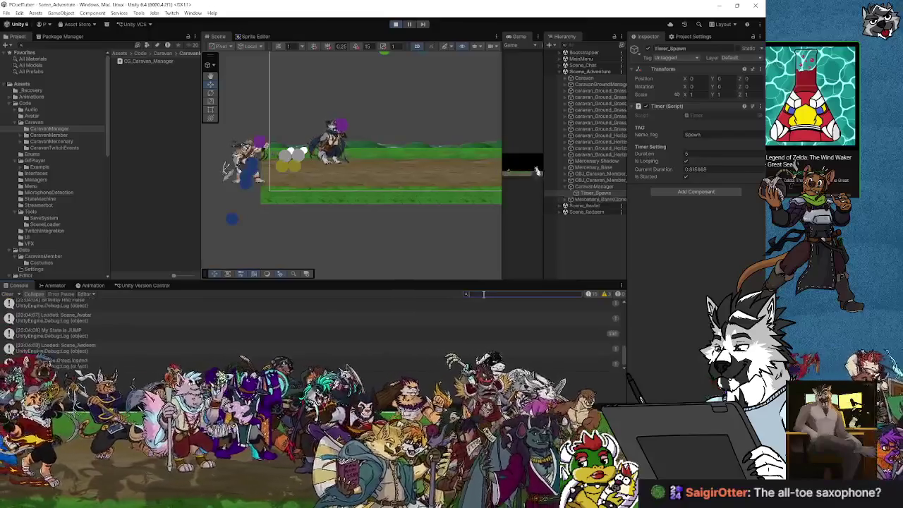
{"action": "type", "text": "new"}
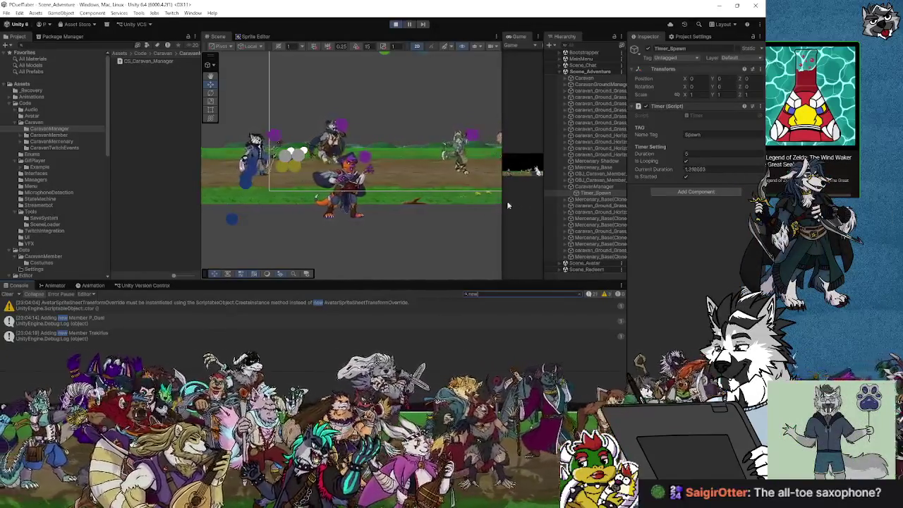
Check the CaravanManager member lists, stop play mode, and switch to Visual Studio.
{"action": "left_click", "coordinate": [593, 187]}
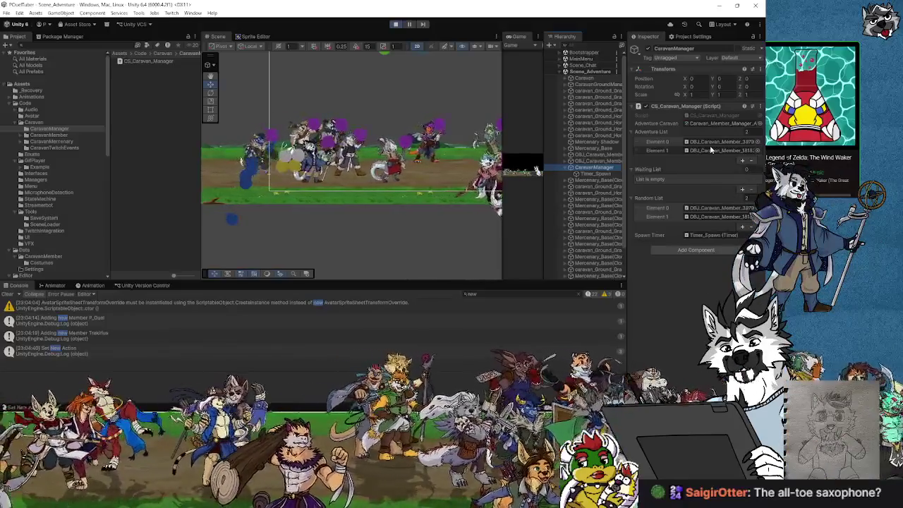
{"action": "left_click", "coordinate": [396, 25]}
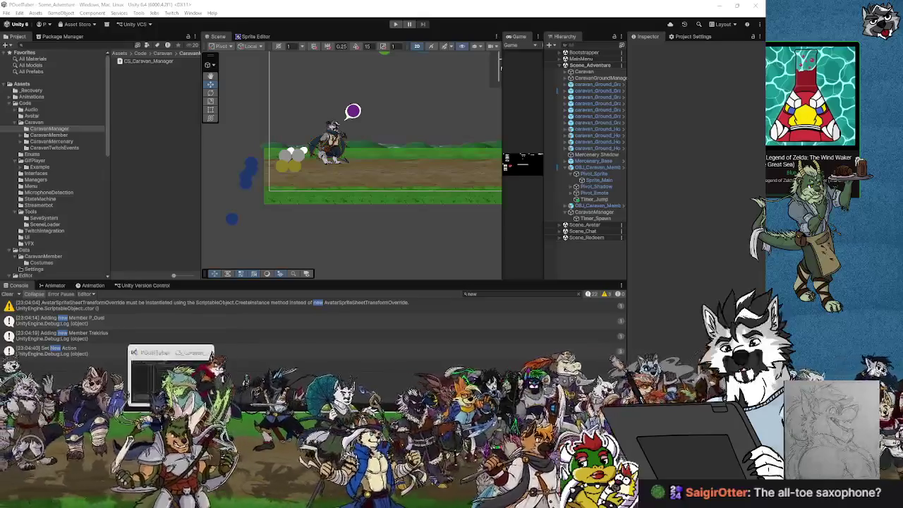
{"action": "key", "text": "alt+Tab"}
{"action": "left_click", "coordinate": [361, 242]}
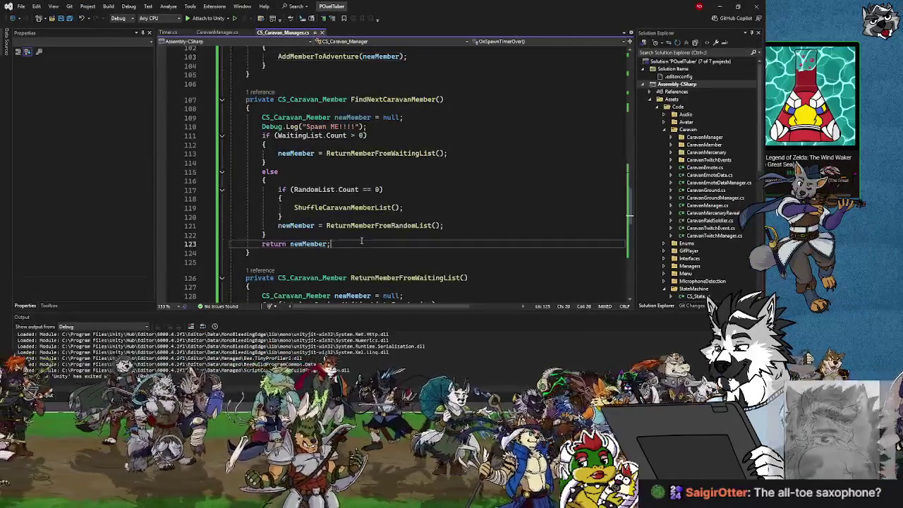
{"action": "scroll", "coordinate": [361, 241], "scroll_direction": "down", "scroll_amount": 2}
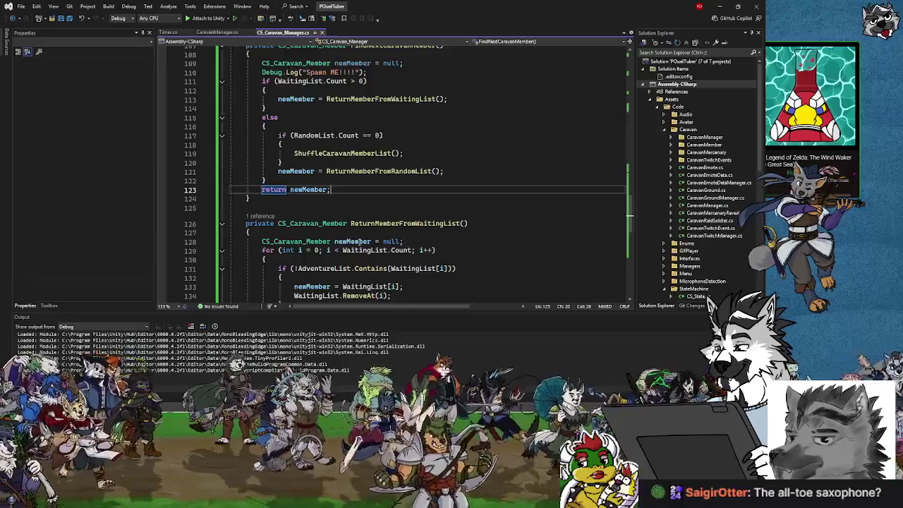
{"action": "scroll", "coordinate": [360, 243], "scroll_direction": "up", "scroll_amount": 5}
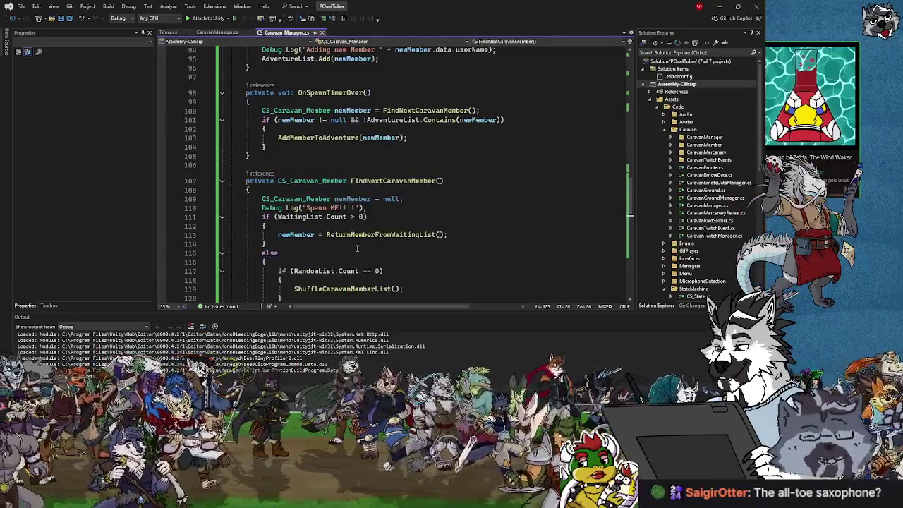
{"action": "scroll", "coordinate": [357, 249], "scroll_direction": "down", "scroll_amount": 11}
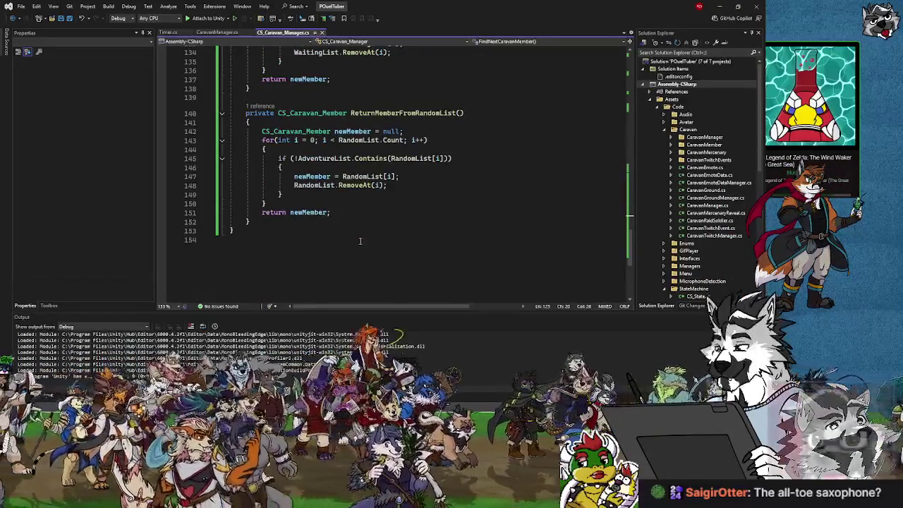
{"action": "scroll", "coordinate": [360, 244], "scroll_direction": "up", "scroll_amount": 10}
{"action": "scroll", "coordinate": [362, 234], "scroll_direction": "up", "scroll_amount": 6}
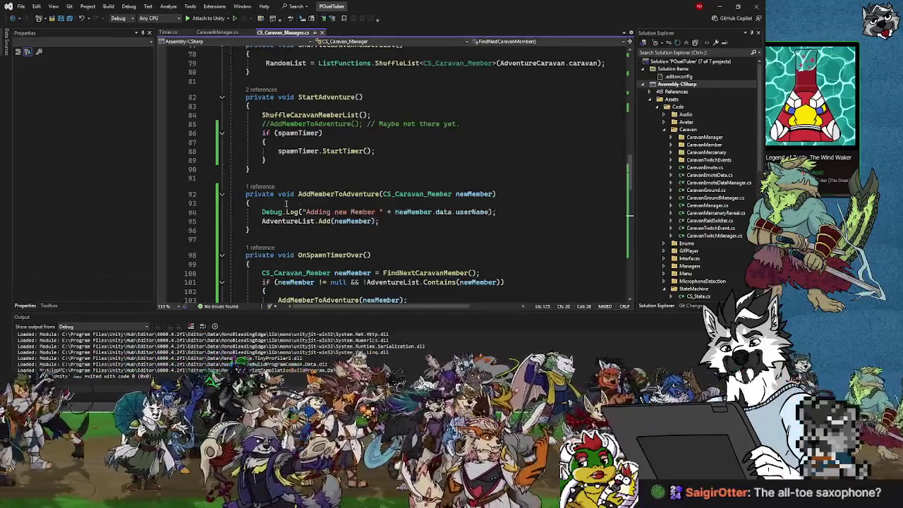
{"action": "left_click", "coordinate": [333, 211]}
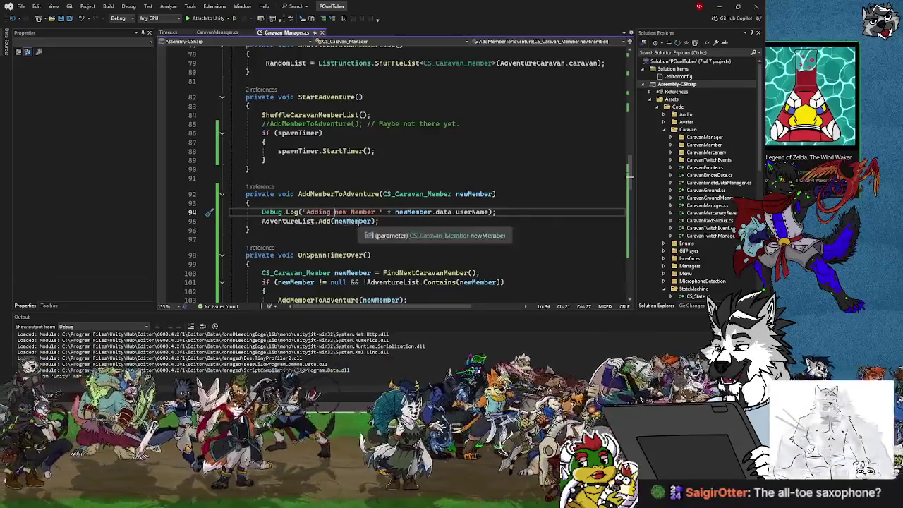
Add 'CS_Caravan_Member a = Instantiate(newMember);' after the AdventureList.Add line, then return to Unity.
{"action": "left_click", "coordinate": [393, 220]}
{"action": "key", "text": "Return"}
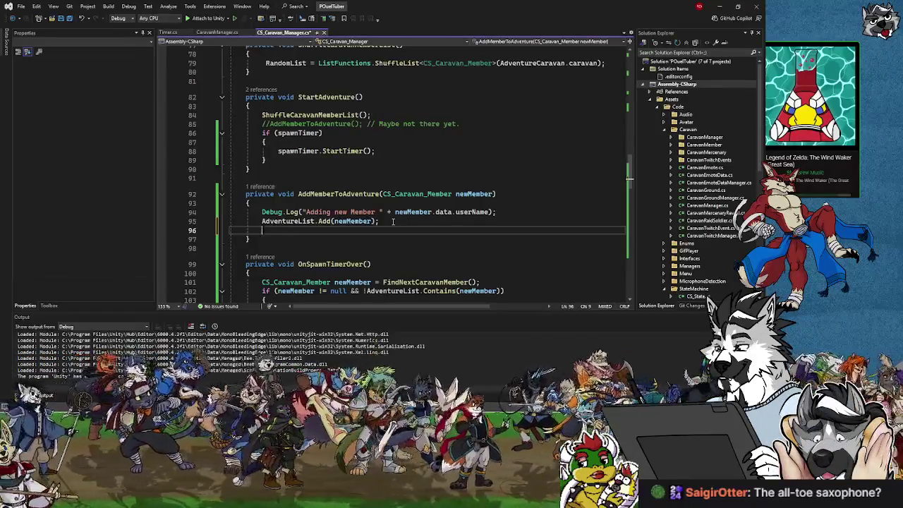
{"action": "type", "text": "ne"}
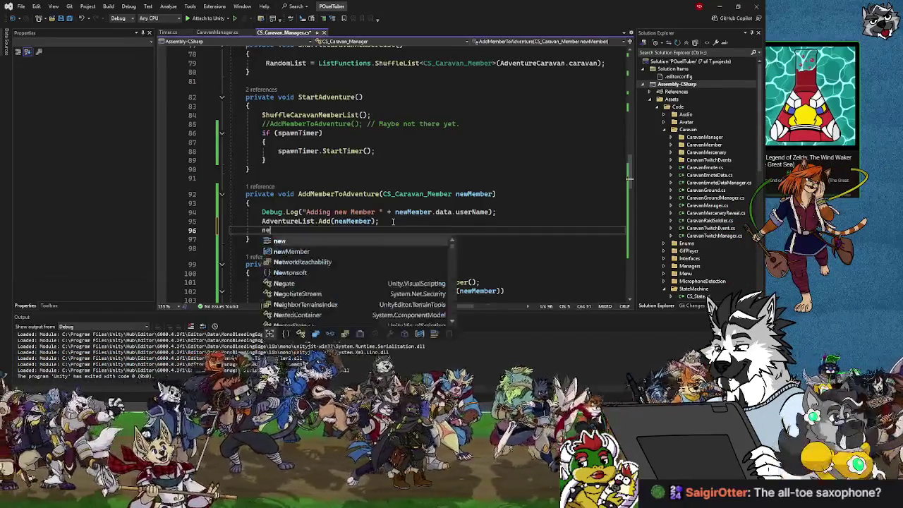
{"action": "key", "text": "BackSpace"}
{"action": "key", "text": "BackSpace"}
{"action": "type", "text": "CS"}
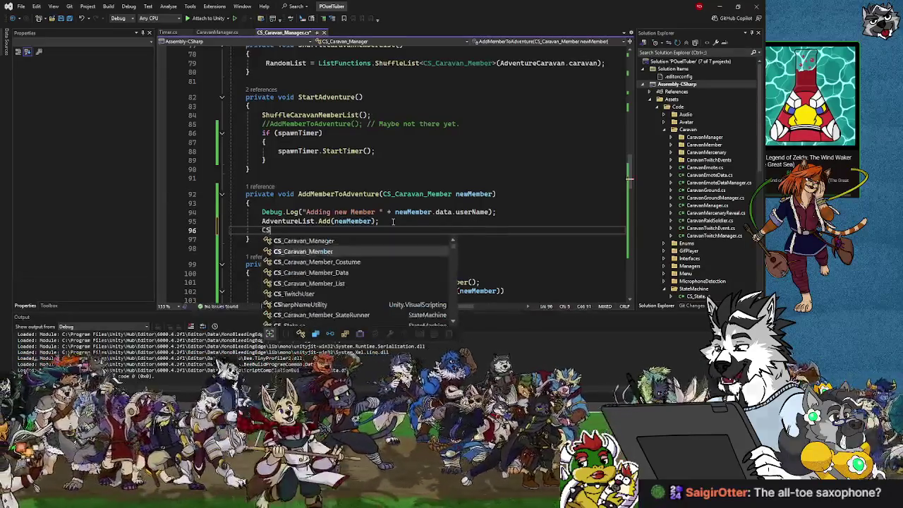
{"action": "type", "text": "_Cara"}
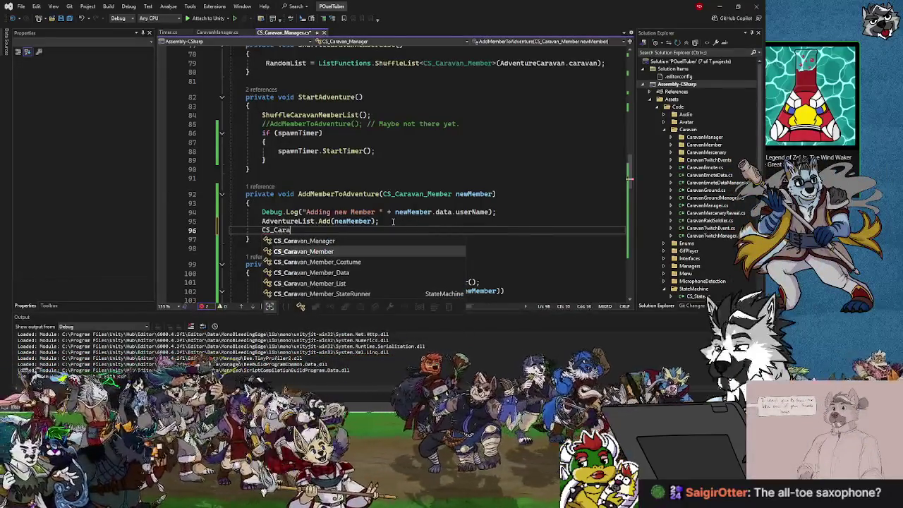
{"action": "type", "text": "van_Member"}
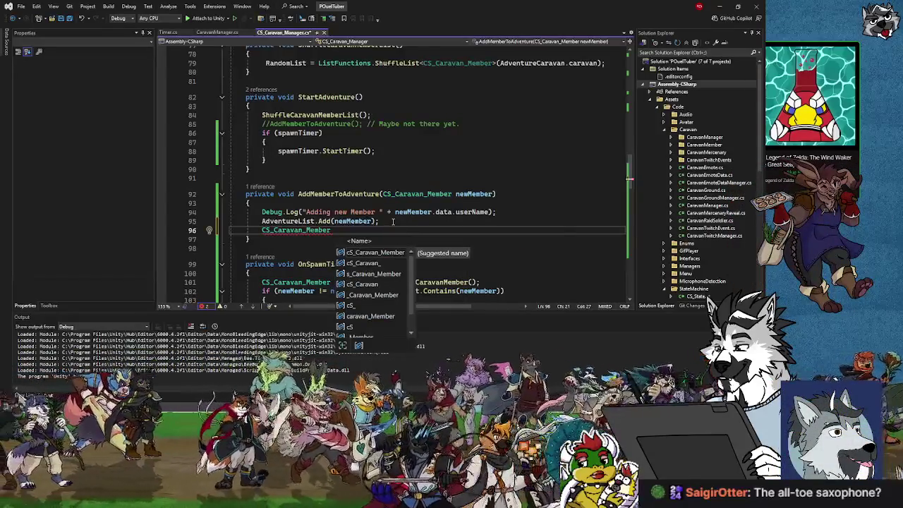
{"action": "key", "text": "BackSpace"}
{"action": "key", "text": "BackSpace"}
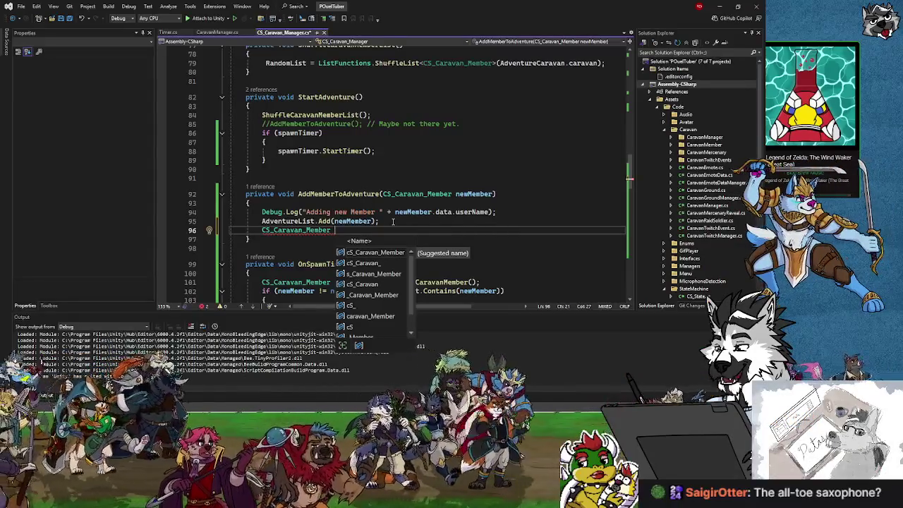
{"action": "type", "text": "a = Insta"}
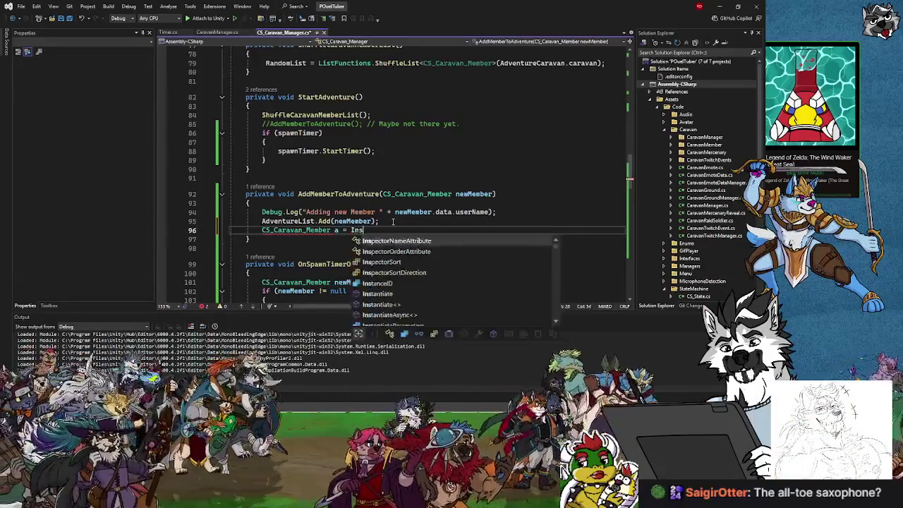
{"action": "type", "text": "n"}
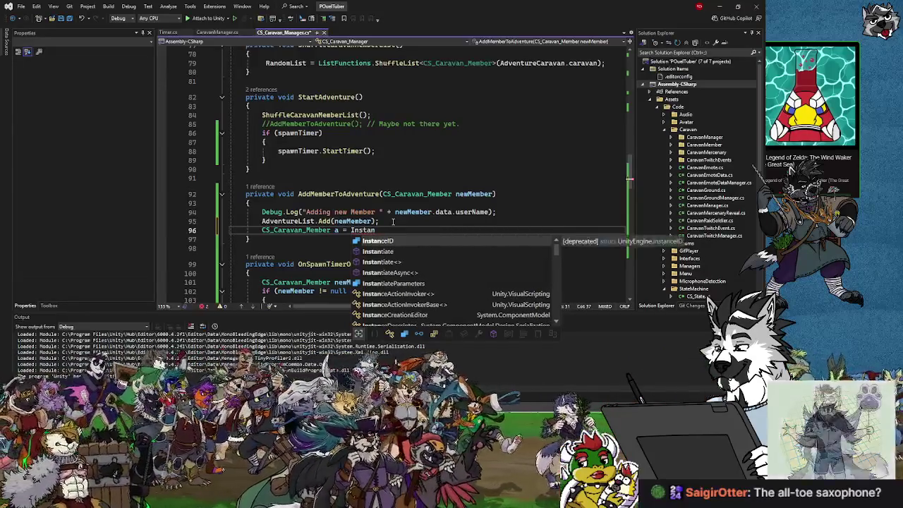
{"action": "type", "text": "t"}
{"action": "key", "text": "Tab"}
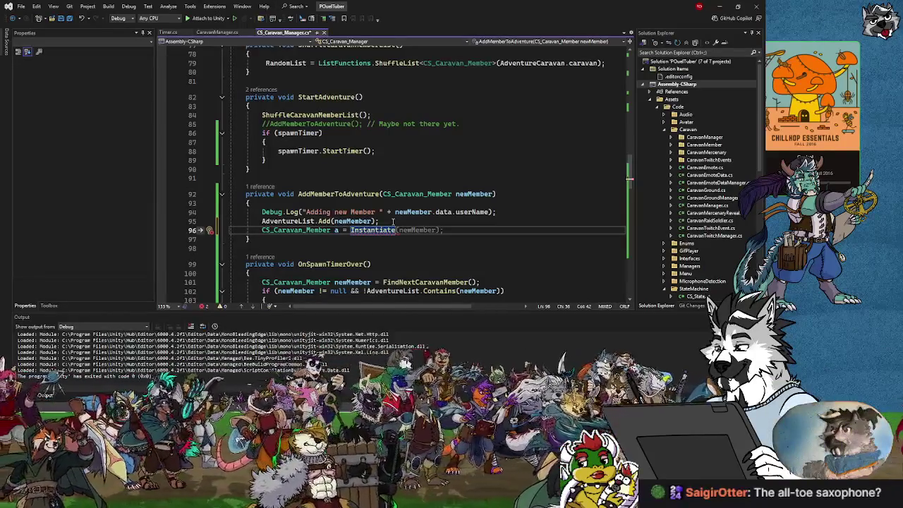
{"action": "type", "text": "(newMember"}
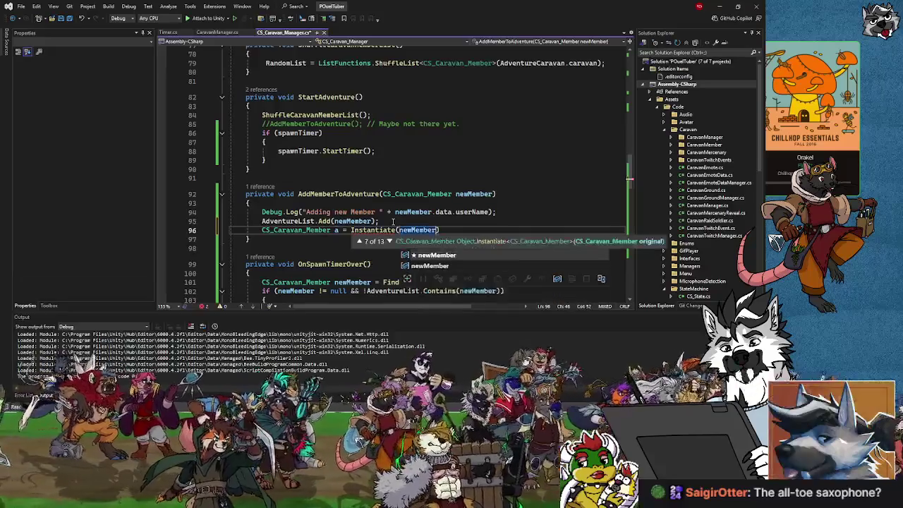
{"action": "type", "text": ")"}
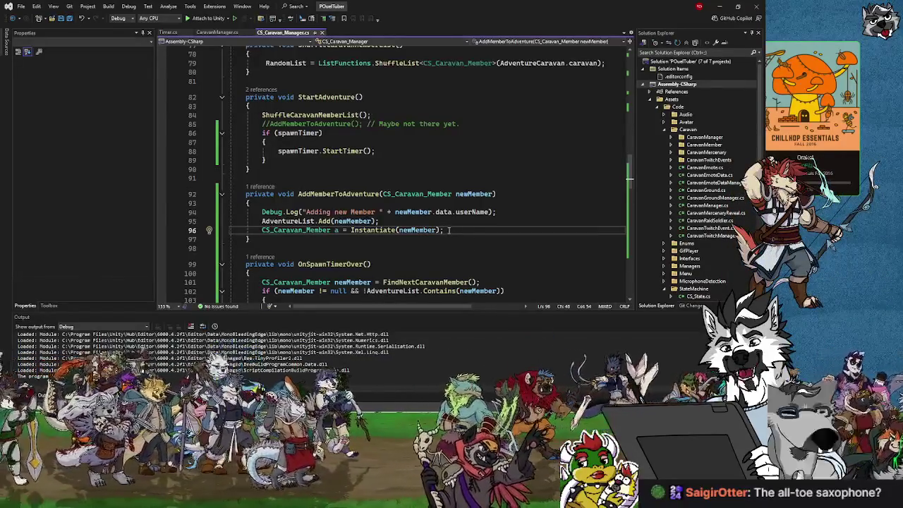
{"action": "left_click", "coordinate": [724, 7]}
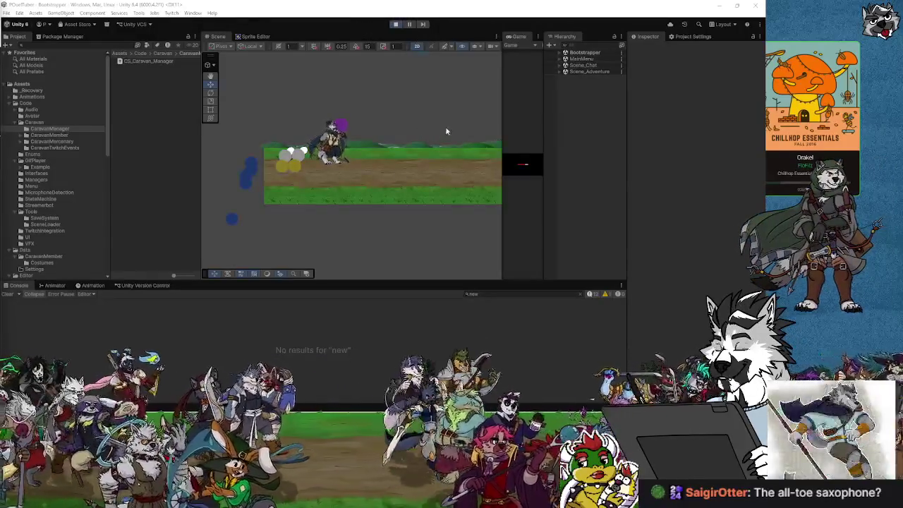
Expand Scene_Adventure during play and inspect two spawned OBJ_Caravan_Member objects.
{"action": "left_click", "coordinate": [562, 72]}
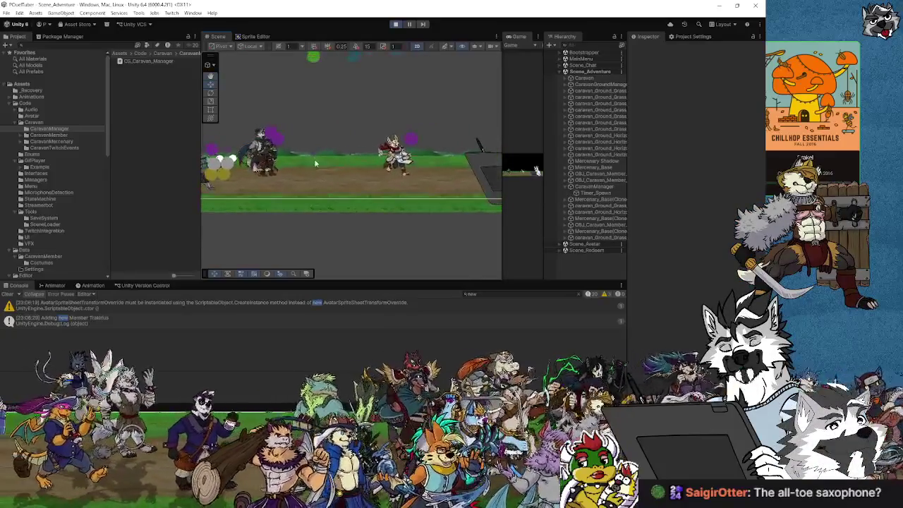
{"action": "scroll", "coordinate": [318, 164], "scroll_direction": "down", "scroll_amount": 2}
{"action": "scroll", "coordinate": [378, 148], "scroll_direction": "up", "scroll_amount": 5}
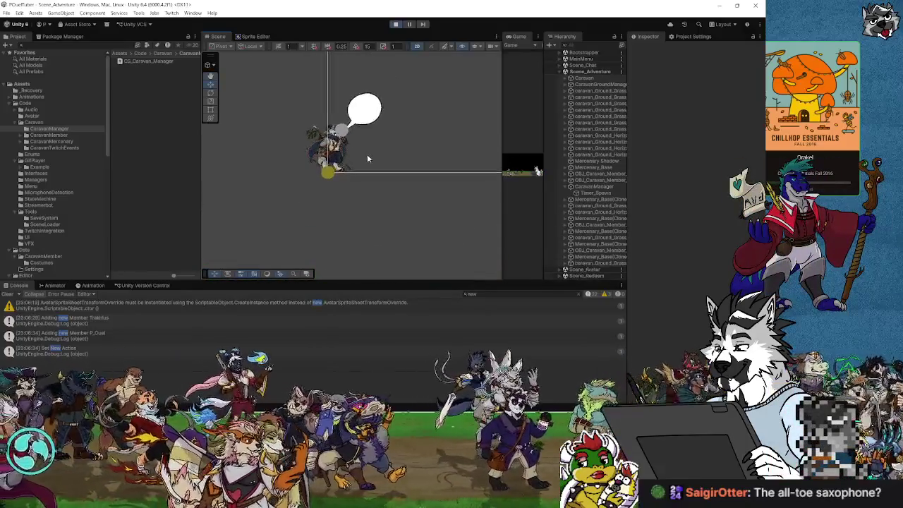
{"action": "left_click", "coordinate": [318, 178]}
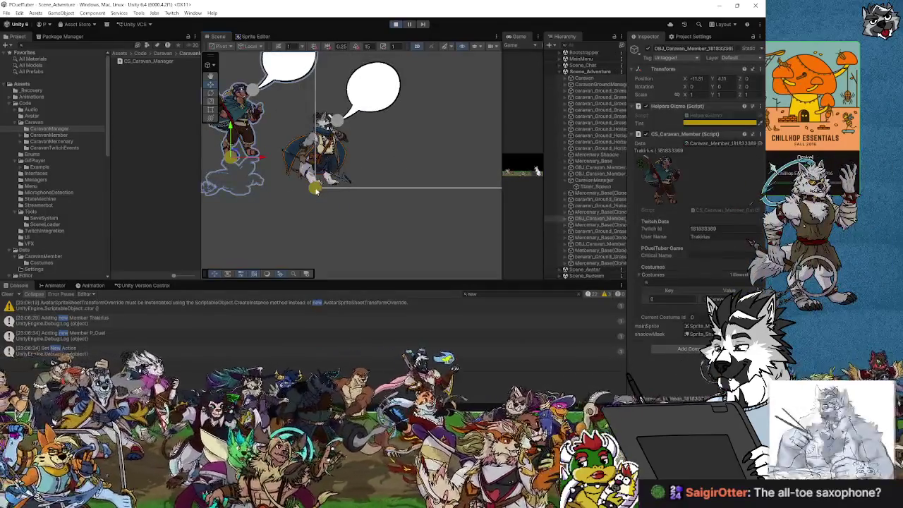
{"action": "left_click", "coordinate": [344, 173]}
{"action": "scroll", "coordinate": [345, 173], "scroll_direction": "down", "scroll_amount": 3}
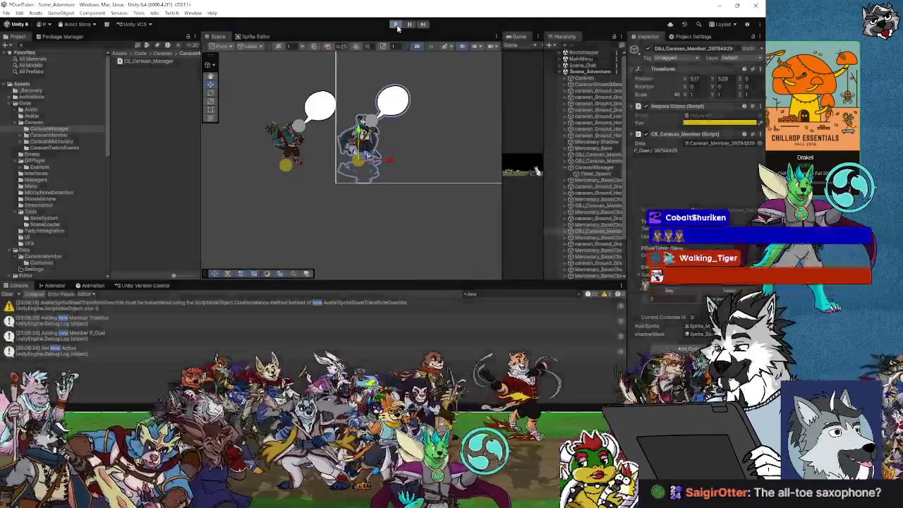
Stop play mode and select the Mercenary Shadow and Left_02 marker in the scene.
{"action": "left_click", "coordinate": [397, 26]}
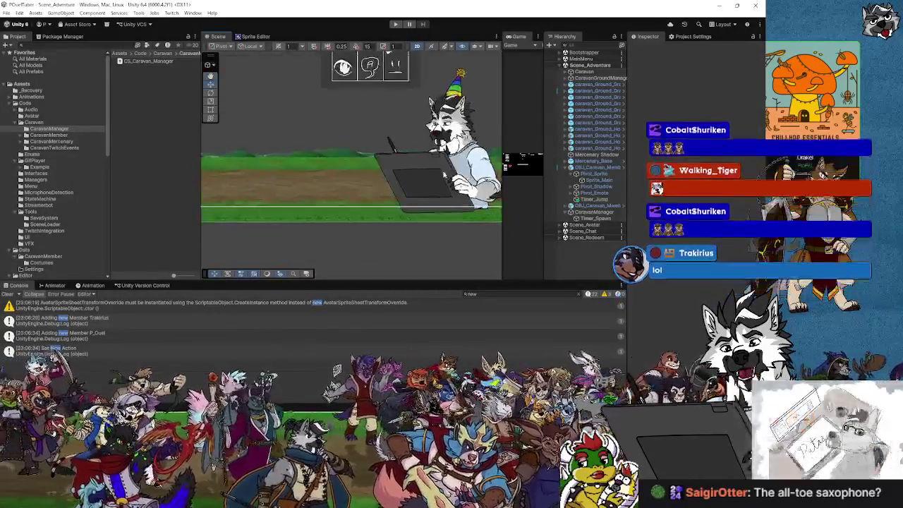
{"action": "scroll", "coordinate": [383, 175], "scroll_direction": "down", "scroll_amount": 5}
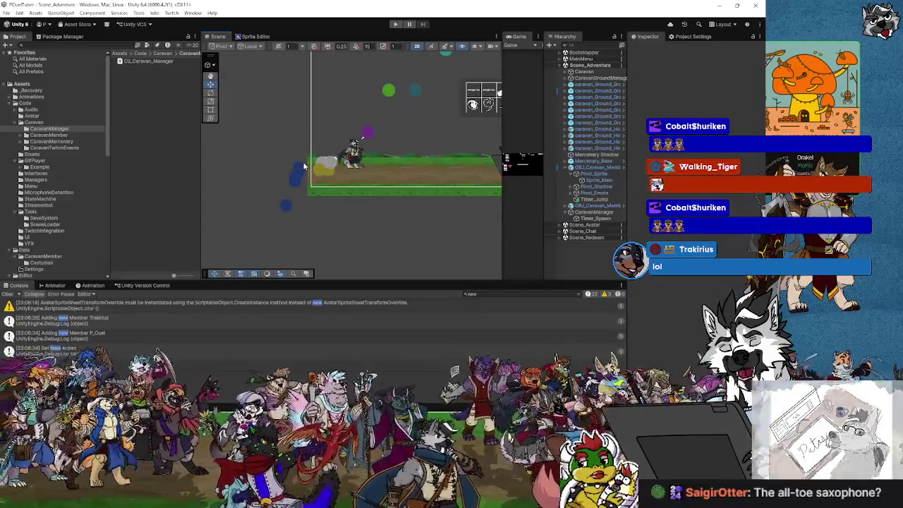
{"action": "left_click", "coordinate": [303, 167]}
{"action": "left_click", "coordinate": [295, 179]}
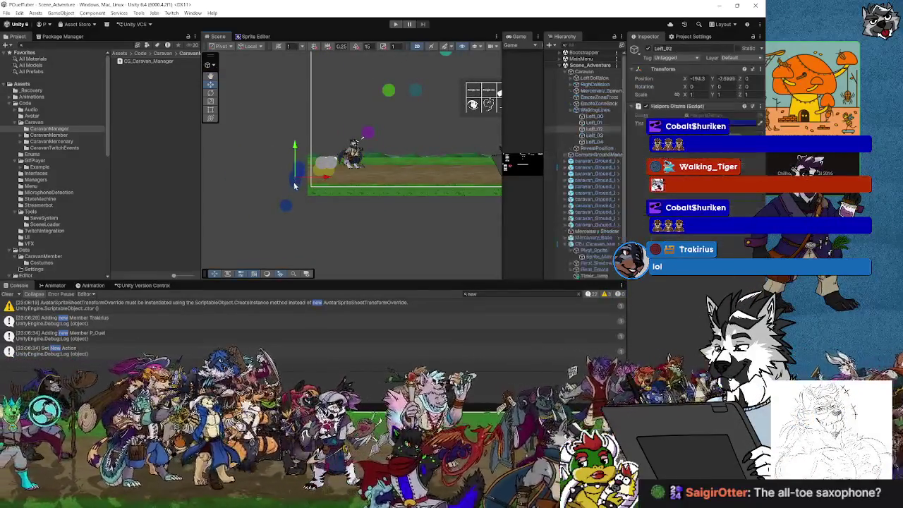
{"action": "scroll", "coordinate": [279, 185], "scroll_direction": "up", "scroll_amount": 4}
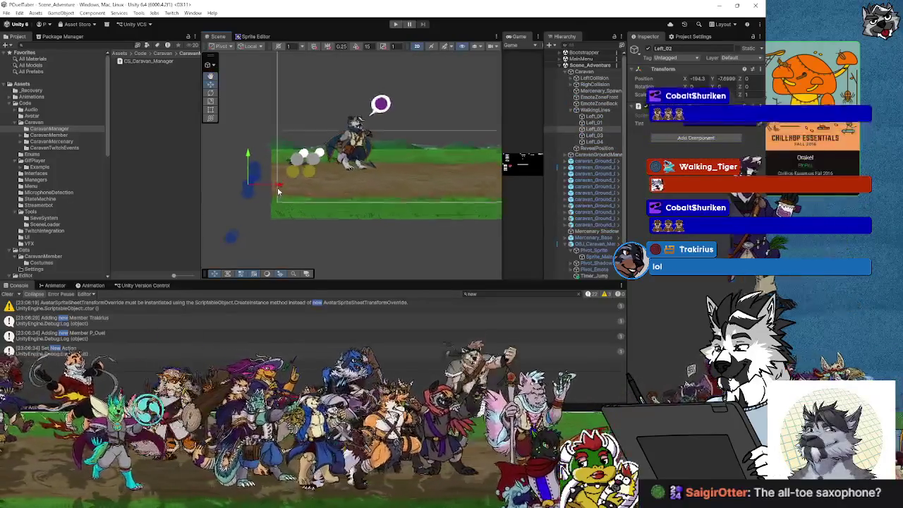
Inspect the positions of markers Left_00 to Left_04 and their WalkingLines parent.
{"action": "left_click", "coordinate": [596, 116]}
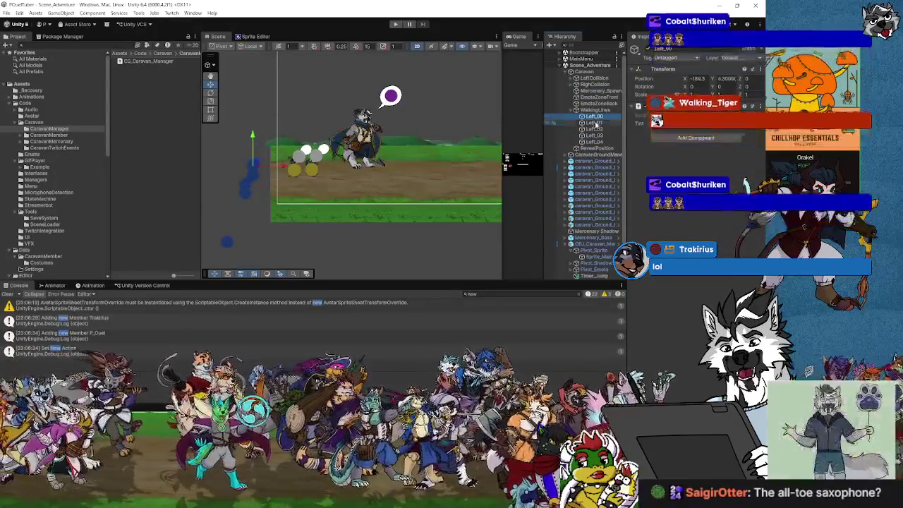
{"action": "left_click", "coordinate": [592, 141]}
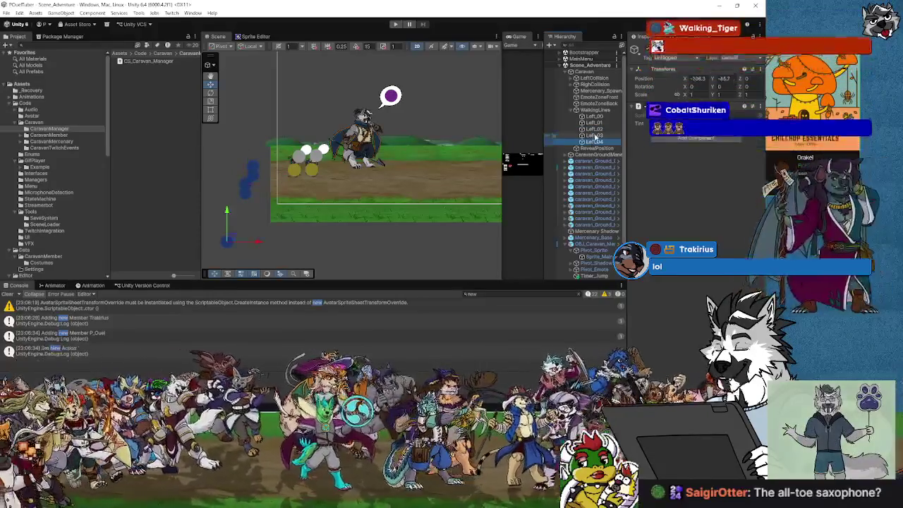
{"action": "left_click", "coordinate": [595, 136]}
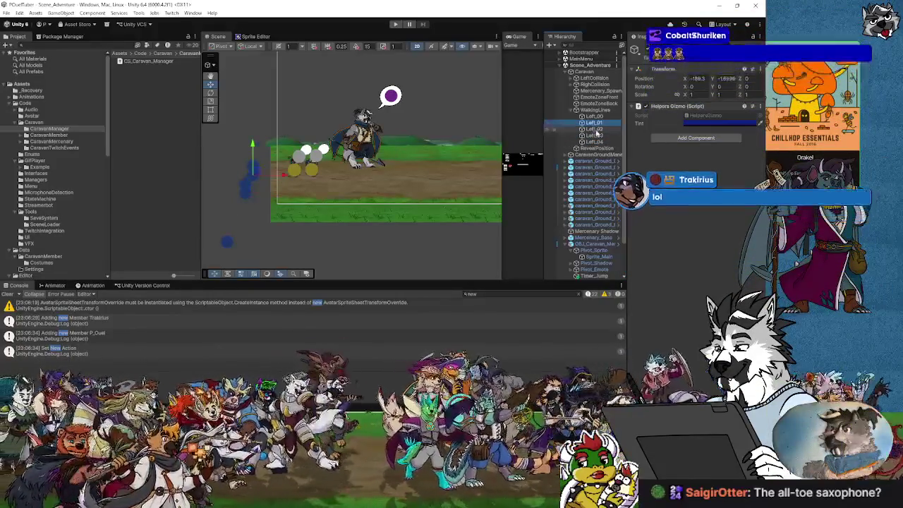
{"action": "left_click", "coordinate": [595, 142]}
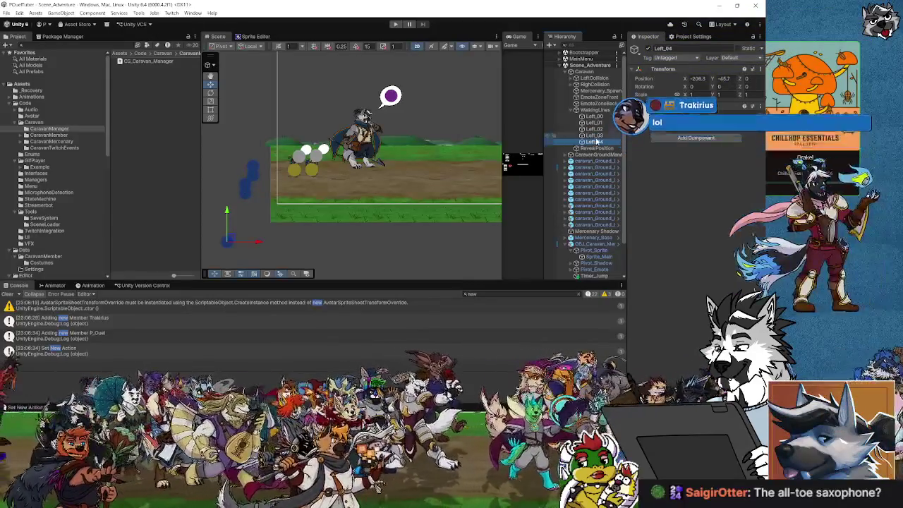
{"action": "left_click", "coordinate": [595, 135]}
{"action": "left_click", "coordinate": [599, 124]}
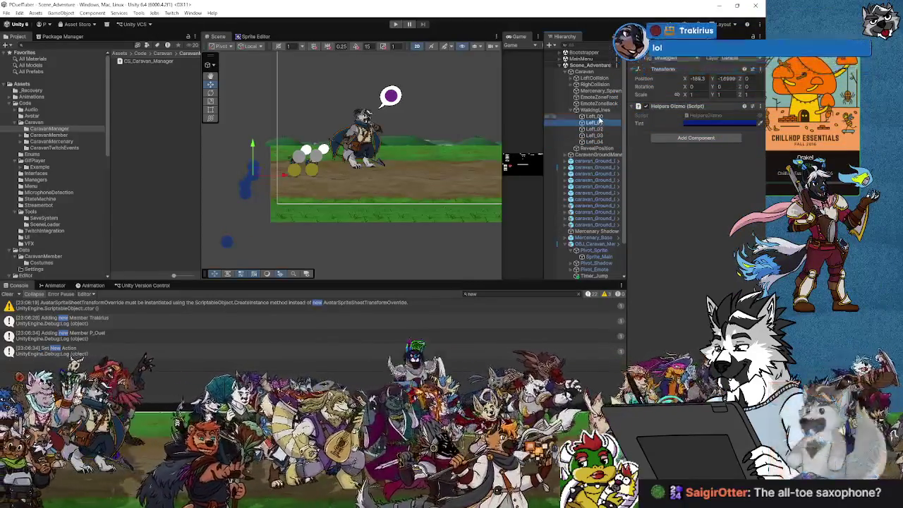
{"action": "left_click", "coordinate": [601, 110]}
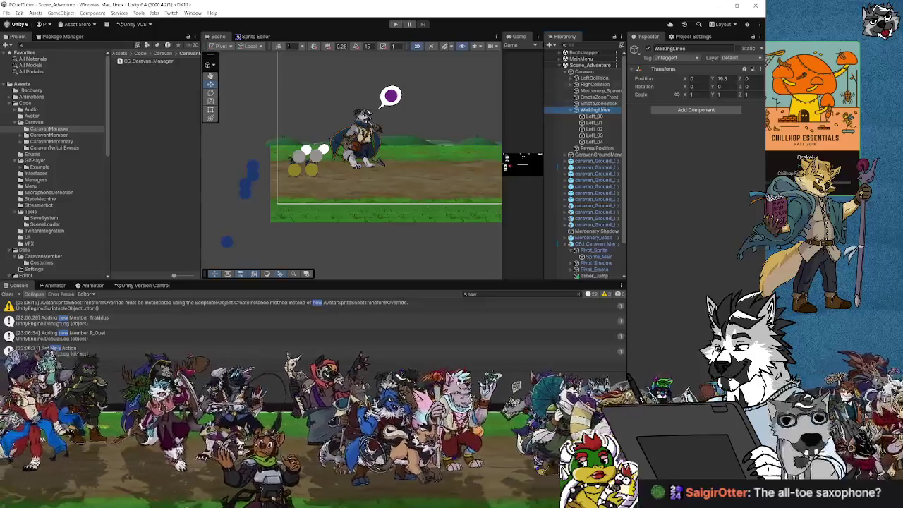
Re-check each marker in order from Left_04 up to Left_00, then WalkingLines again.
{"action": "left_click", "coordinate": [595, 142]}
{"action": "left_click", "coordinate": [594, 136]}
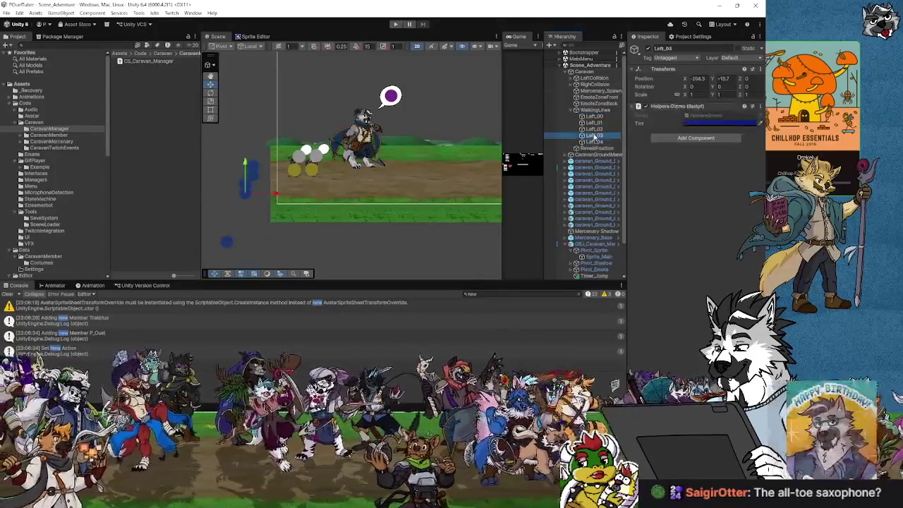
{"action": "left_click", "coordinate": [595, 129]}
{"action": "left_click", "coordinate": [595, 123]}
{"action": "key", "text": "Up"}
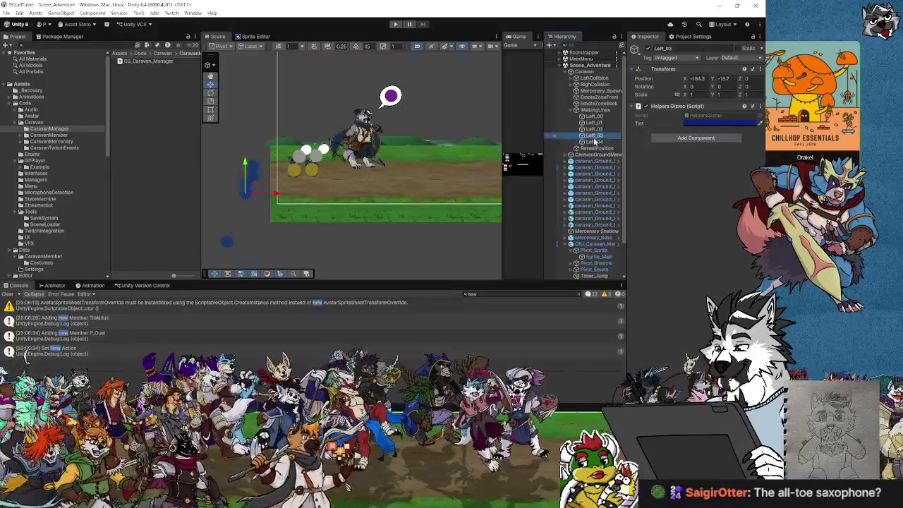
{"action": "left_click", "coordinate": [598, 111]}
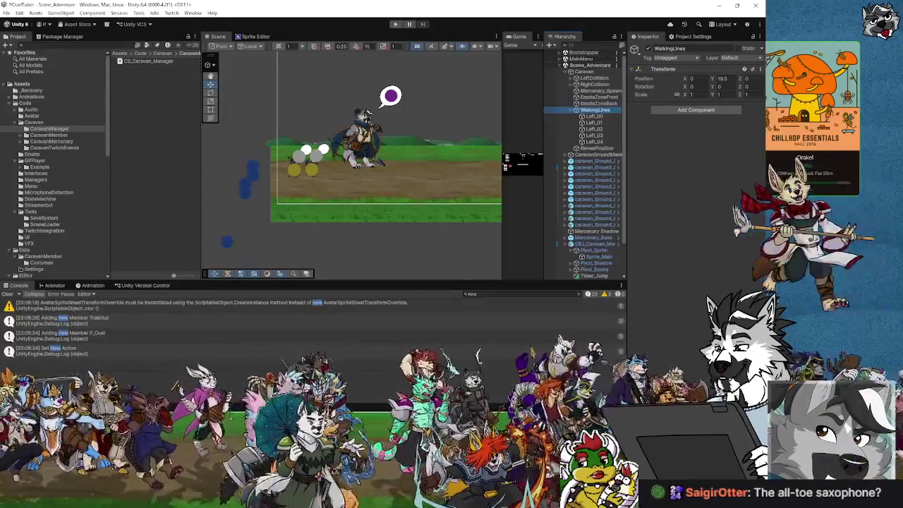
{"action": "key", "text": "alt+Tab"}
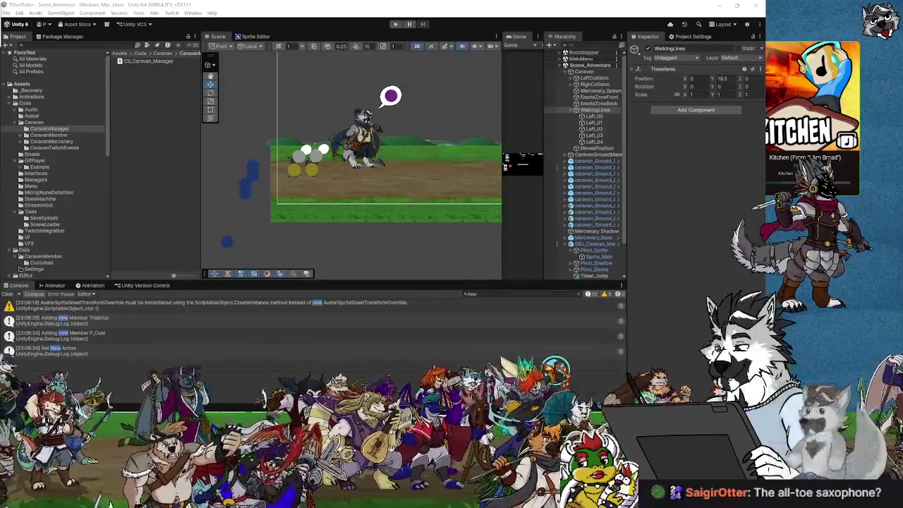
Switch from the Unity editor to the browser showing 'Toonami Abridged | Sailor Moon (PART 1)'.
{"action": "key", "text": "alt+Tab"}
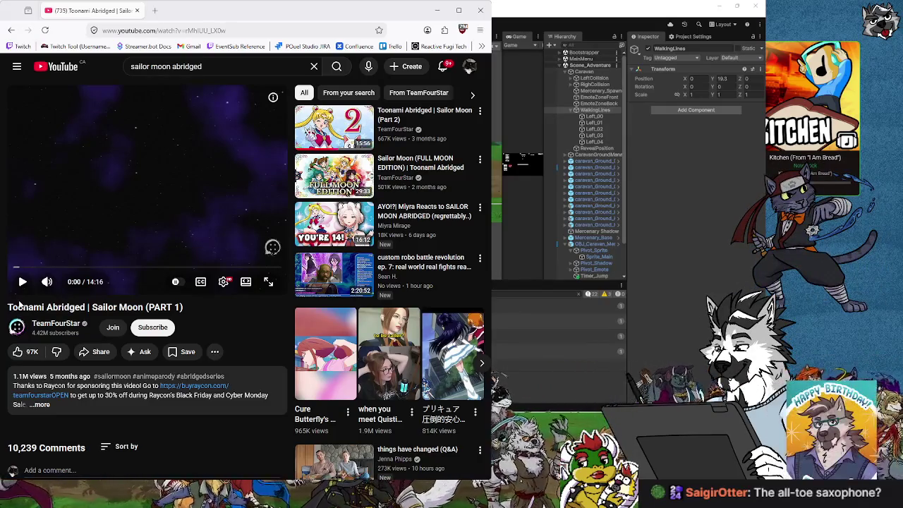
Hide the browser bars, put the player in theater mode, and play the Sailor Moon video.
{"action": "key", "text": "alt+Tab"}
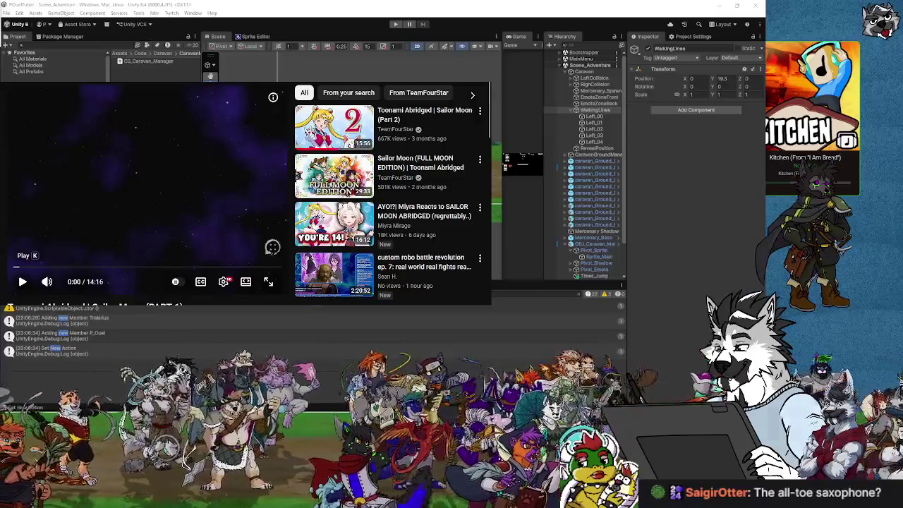
{"action": "left_click", "coordinate": [245, 281]}
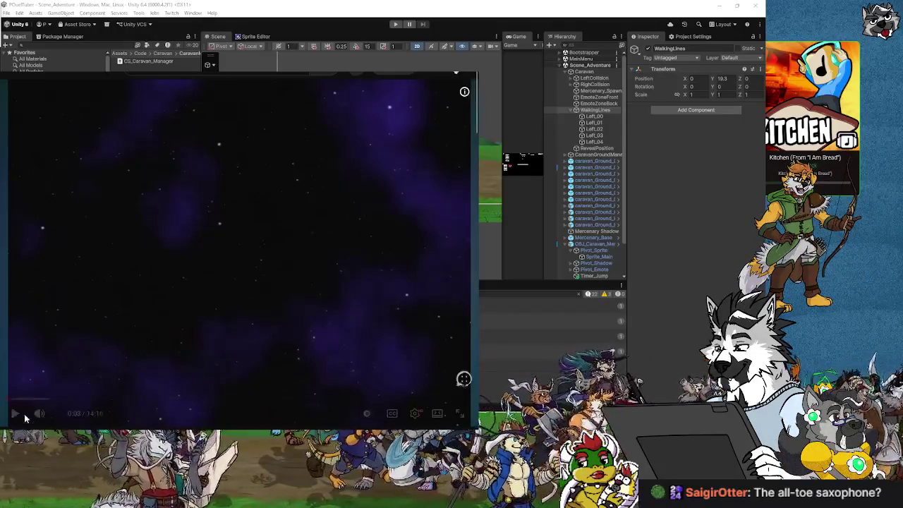
{"action": "left_click", "coordinate": [15, 415]}
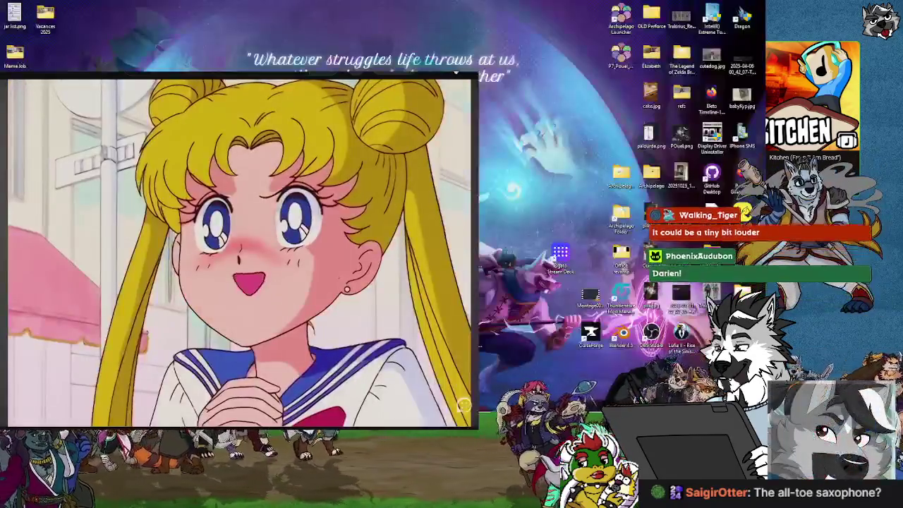
{"action": "mouse_move", "coordinate": [90, 385]}
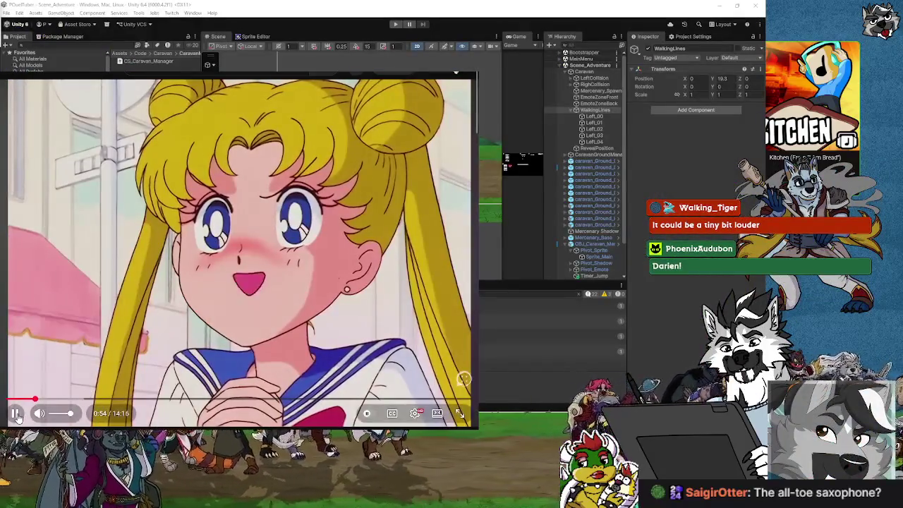
{"action": "left_click", "coordinate": [17, 415]}
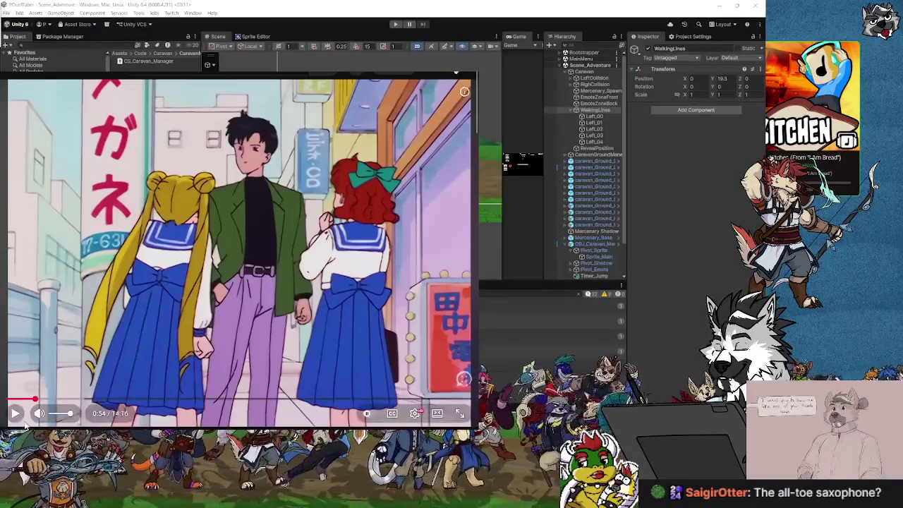
{"action": "left_click", "coordinate": [16, 417]}
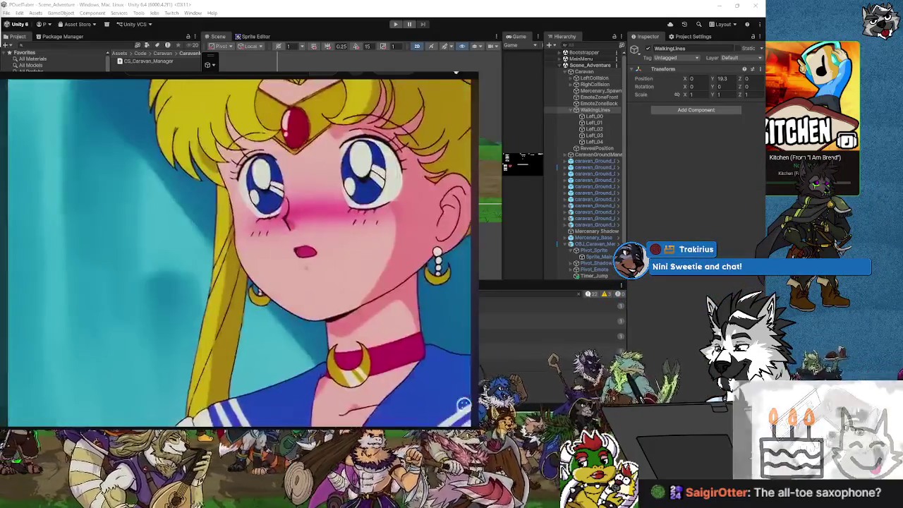
{"action": "mouse_move", "coordinate": [73, 174]}
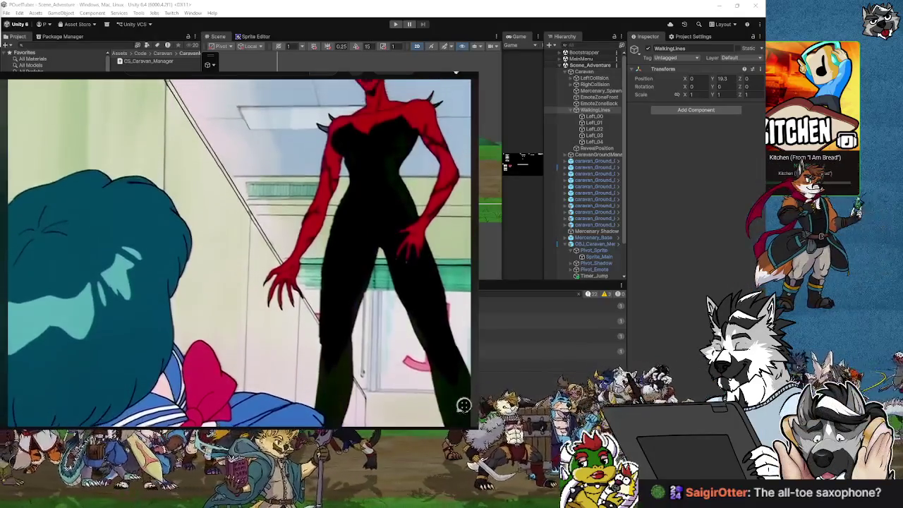
{"action": "mouse_move", "coordinate": [122, 415]}
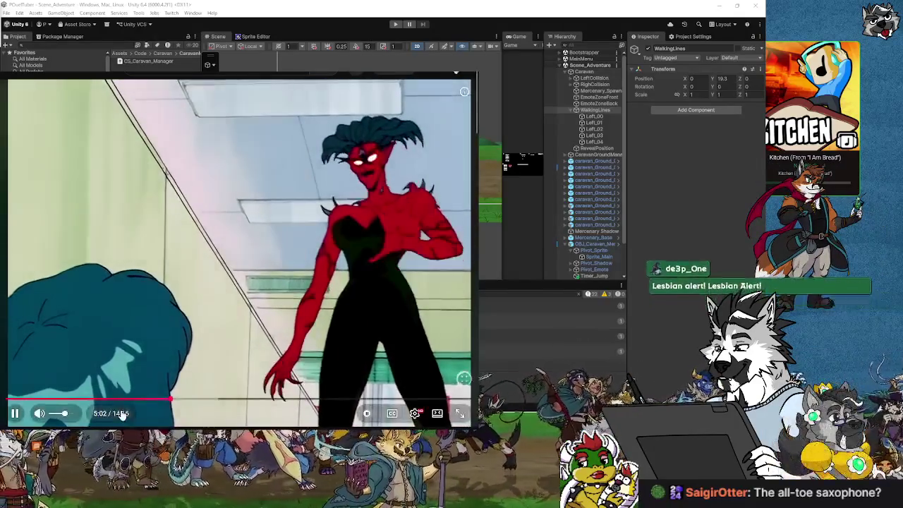
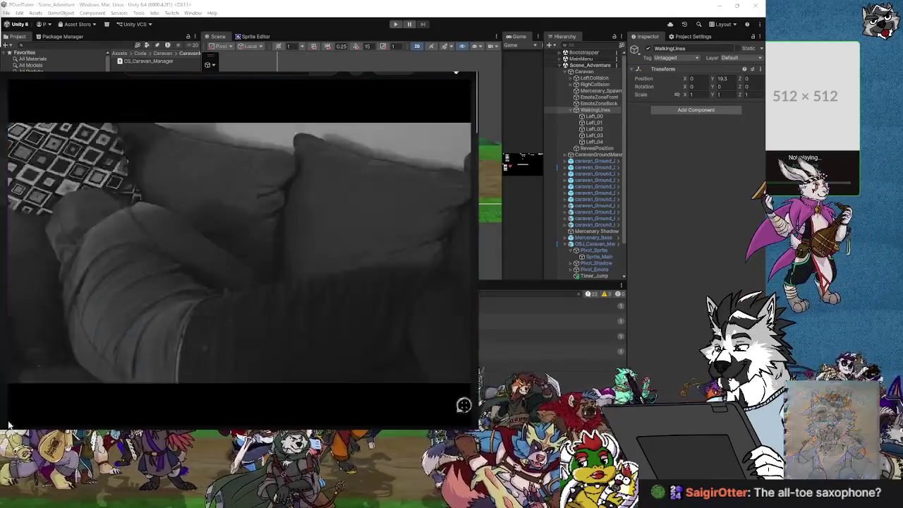
Pause the black-and-white couch video at about 12:45 and dismiss the overlay player.
{"action": "mouse_move", "coordinate": [17, 418]}
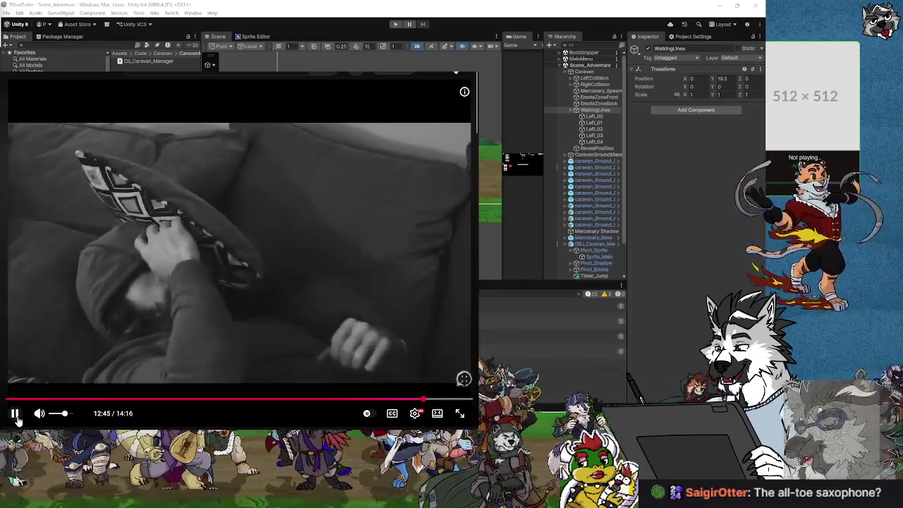
{"action": "left_click", "coordinate": [15, 413]}
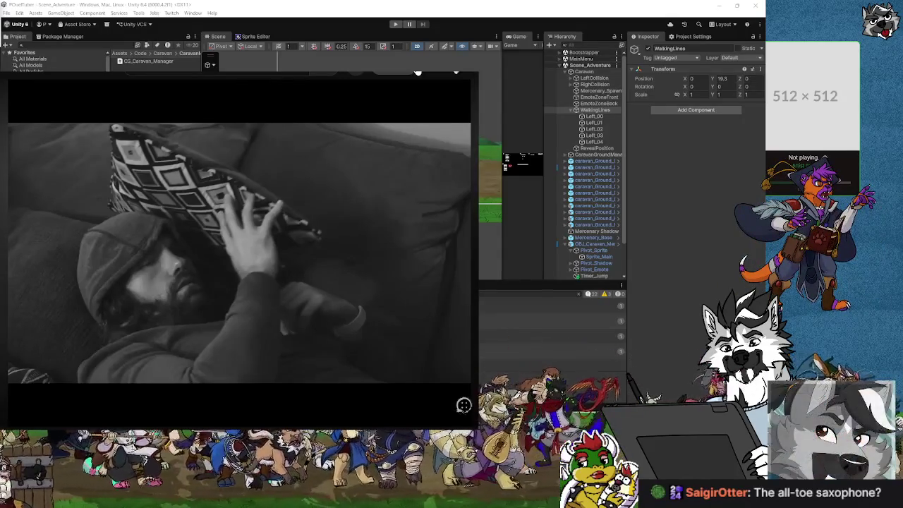
{"action": "mouse_move", "coordinate": [244, 366]}
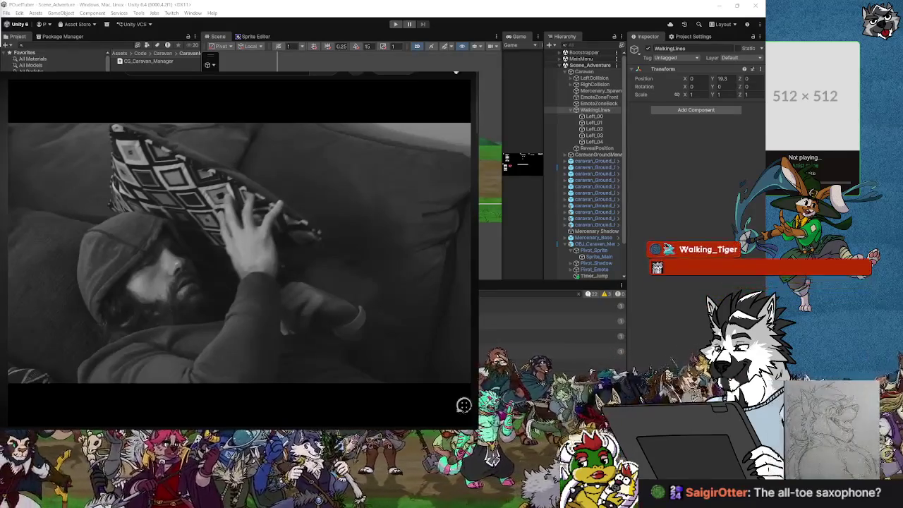
{"action": "mouse_move", "coordinate": [374, 345]}
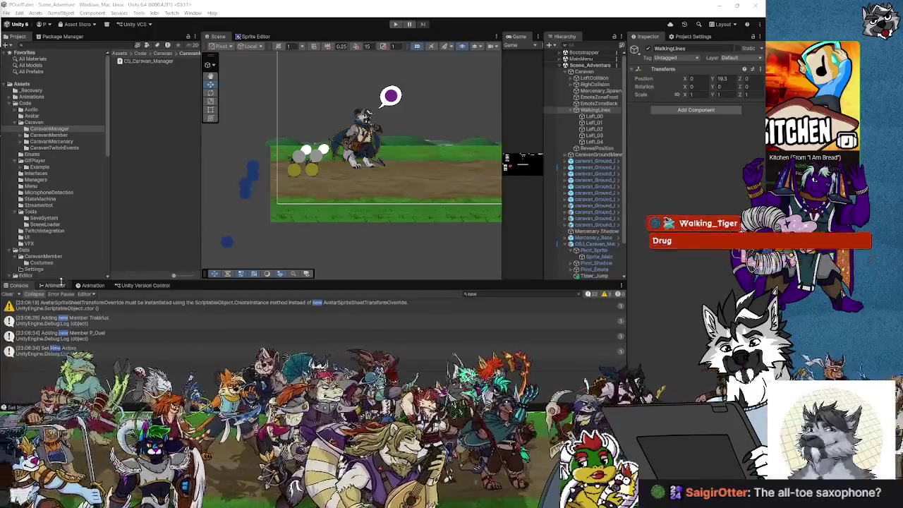
{"action": "mouse_move", "coordinate": [494, 156]}
{"action": "left_mouse_down"}
{"action": "mouse_move", "coordinate": [395, 141]}
{"action": "mouse_move", "coordinate": [360, 146]}
{"action": "mouse_move", "coordinate": [254, 224]}
{"action": "mouse_move", "coordinate": [233, 223]}
{"action": "left_mouse_up"}
{"action": "mouse_move", "coordinate": [430, 177]}
{"action": "left_mouse_down"}
{"action": "mouse_move", "coordinate": [302, 199]}
{"action": "mouse_move", "coordinate": [367, 169]}
{"action": "mouse_move", "coordinate": [445, 161]}
{"action": "mouse_move", "coordinate": [319, 163]}
{"action": "left_mouse_up"}
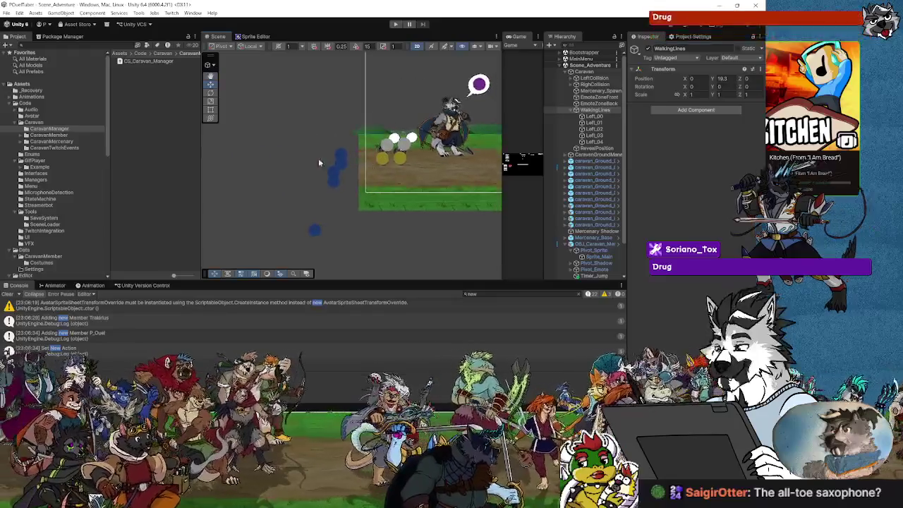
{"action": "left_click", "coordinate": [340, 164]}
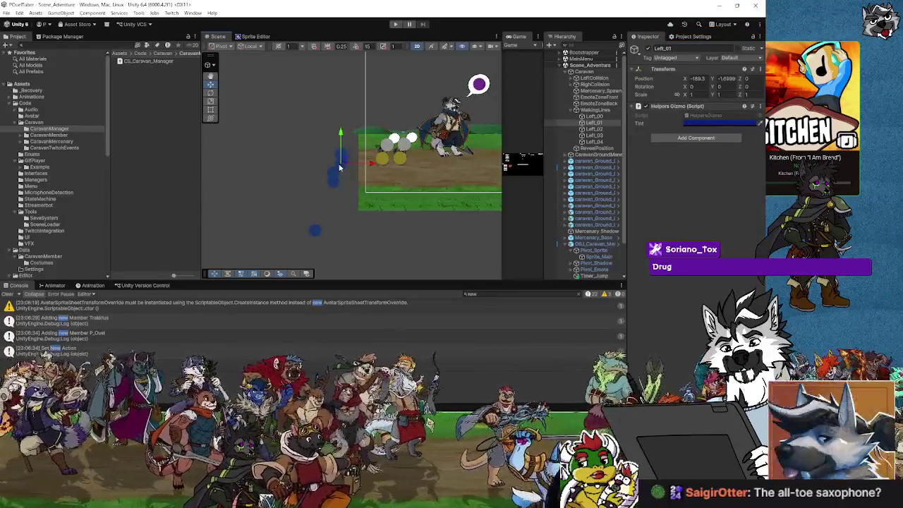
{"action": "left_click", "coordinate": [332, 175]}
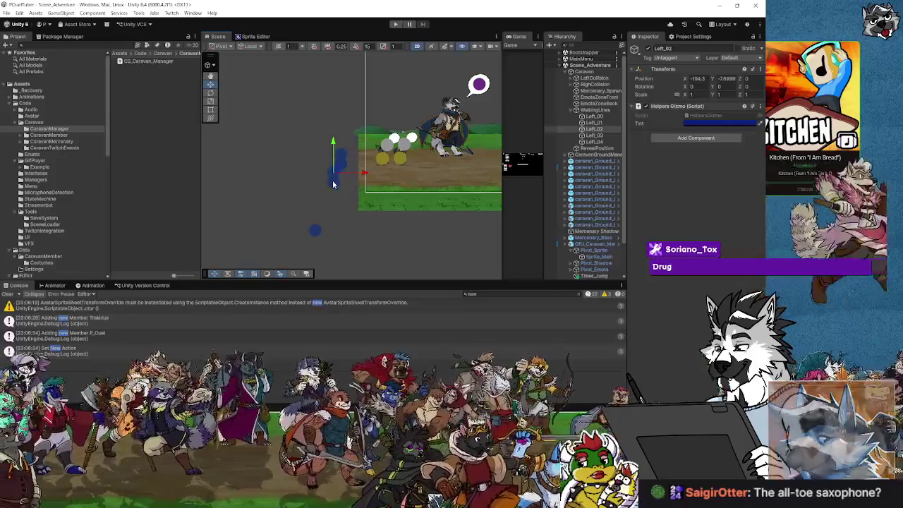
{"action": "left_click", "coordinate": [342, 165]}
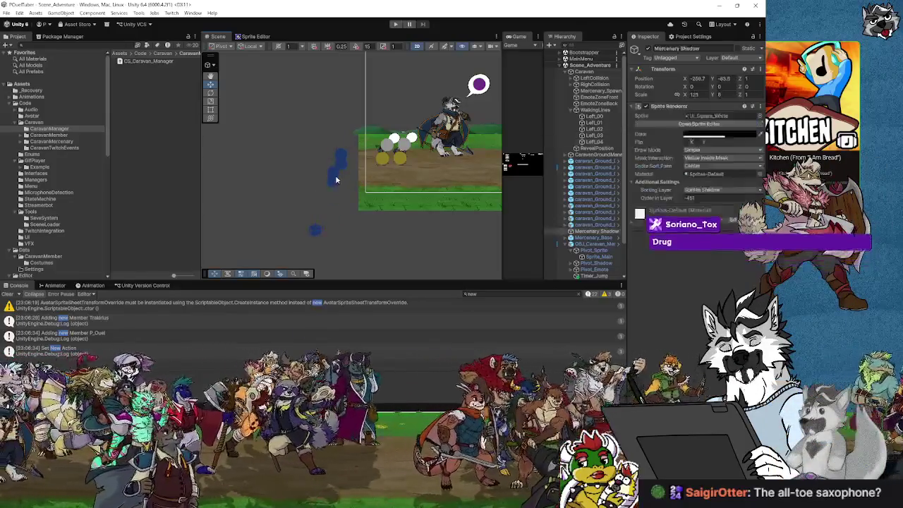
{"action": "left_click", "coordinate": [347, 155]}
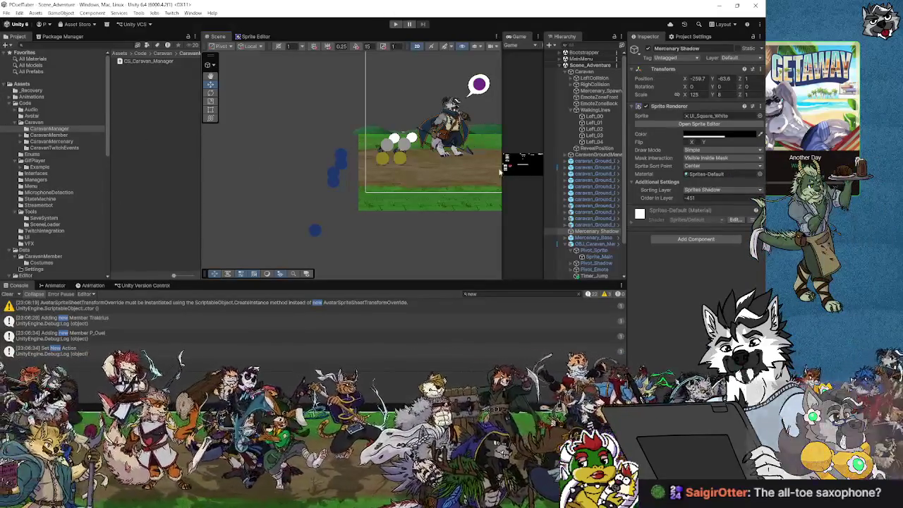
{"action": "scroll", "coordinate": [421, 196], "scroll_direction": "up", "scroll_amount": 5}
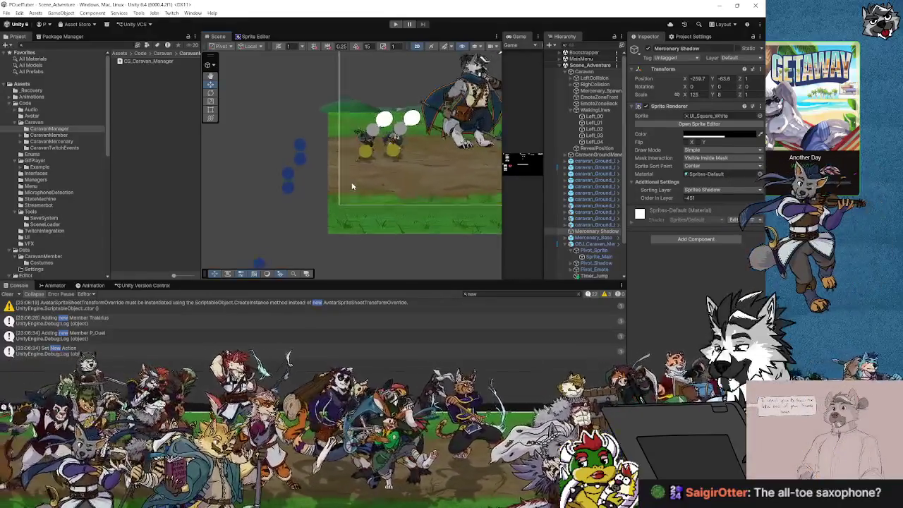
{"action": "left_click", "coordinate": [290, 140]}
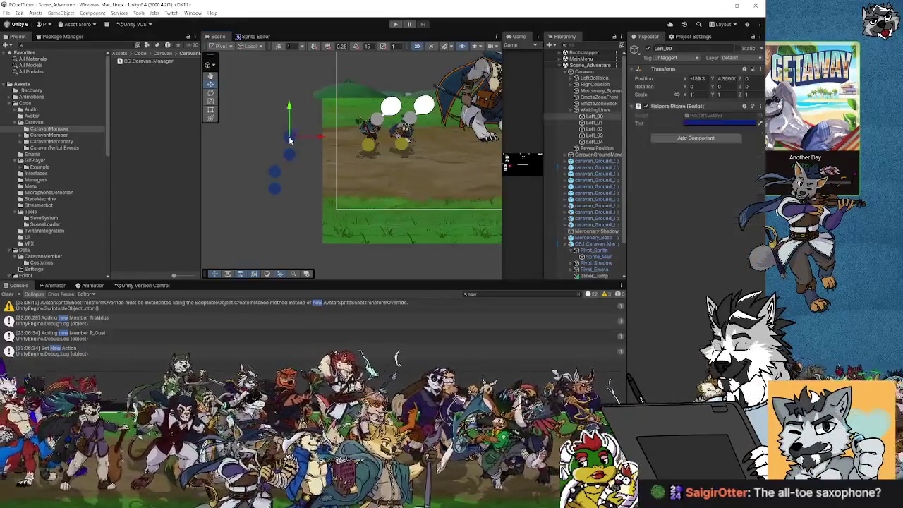
{"action": "left_click", "coordinate": [286, 161]}
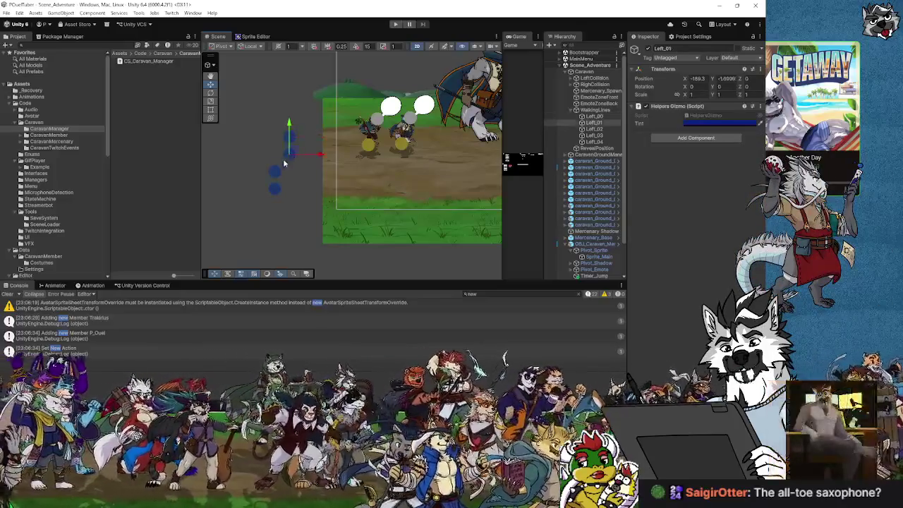
{"action": "left_click", "coordinate": [275, 175]}
{"action": "left_click", "coordinate": [276, 174]}
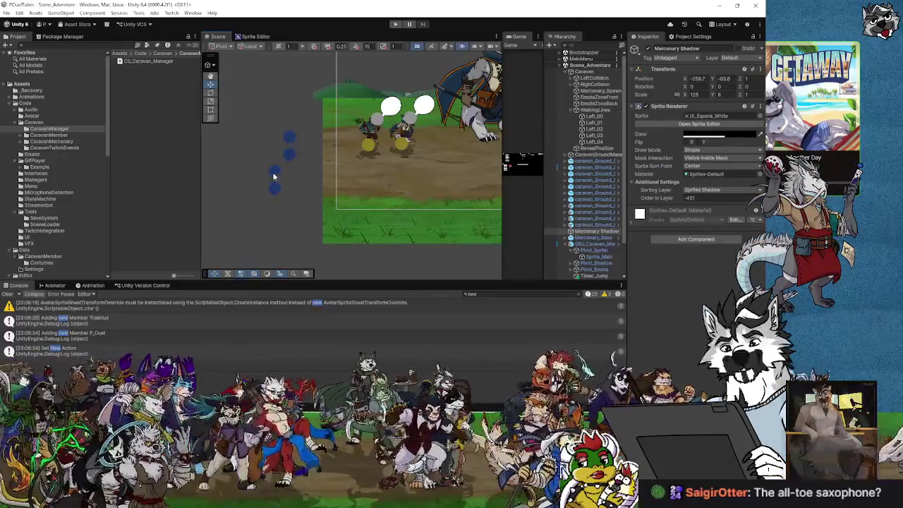
{"action": "left_click", "coordinate": [276, 174]}
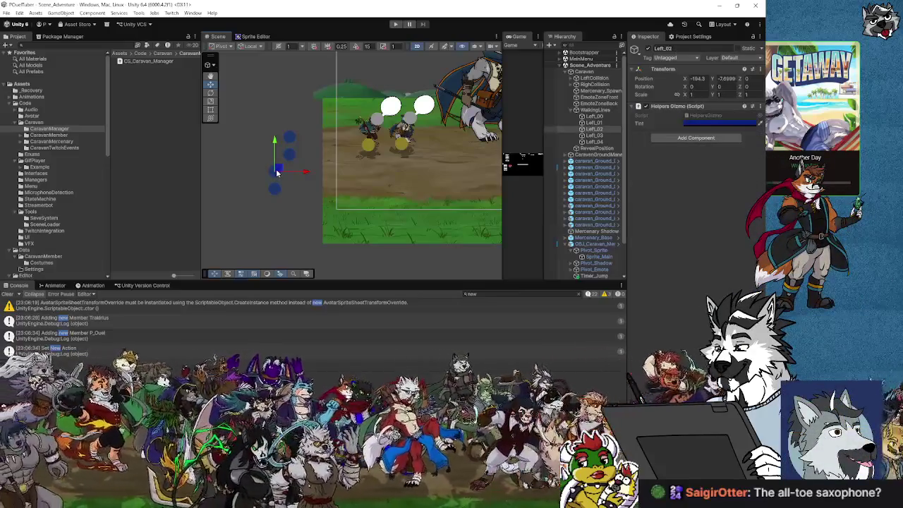
{"action": "left_click", "coordinate": [608, 116]}
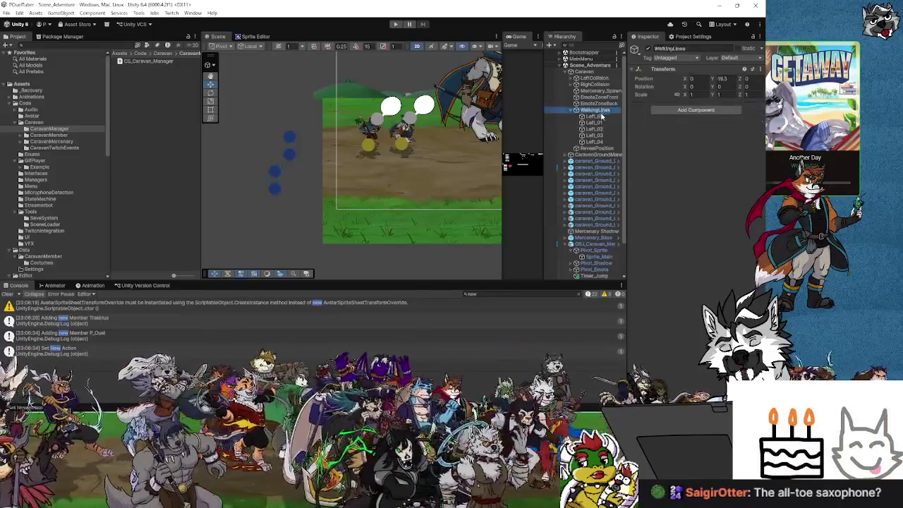
{"action": "left_click", "coordinate": [597, 124]}
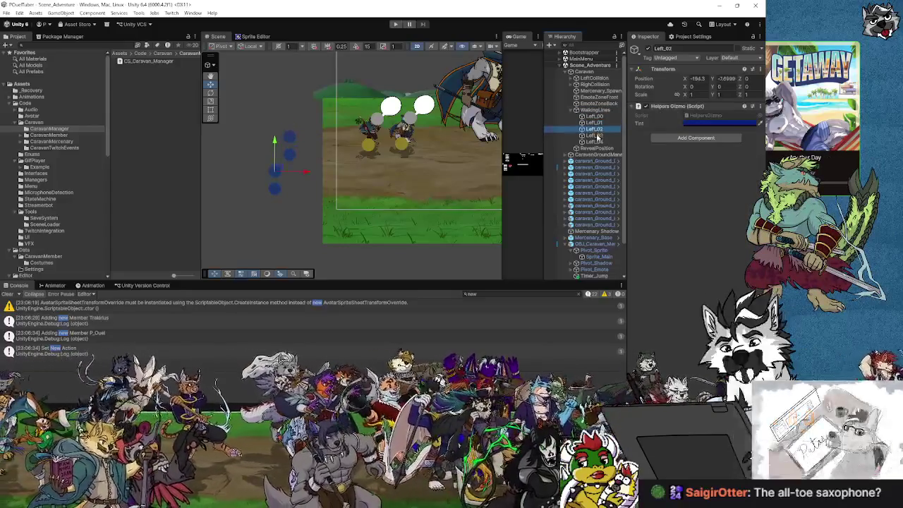
{"action": "left_click", "coordinate": [597, 130]}
{"action": "left_click", "coordinate": [595, 136]}
{"action": "left_click", "coordinate": [596, 129]}
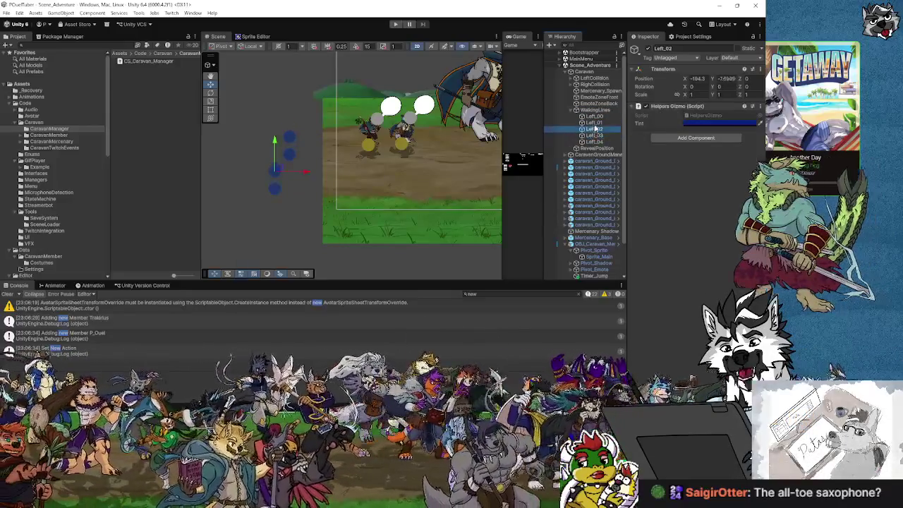
{"action": "left_click", "coordinate": [596, 122]}
{"action": "left_click", "coordinate": [596, 116]}
{"action": "left_click", "coordinate": [598, 104]}
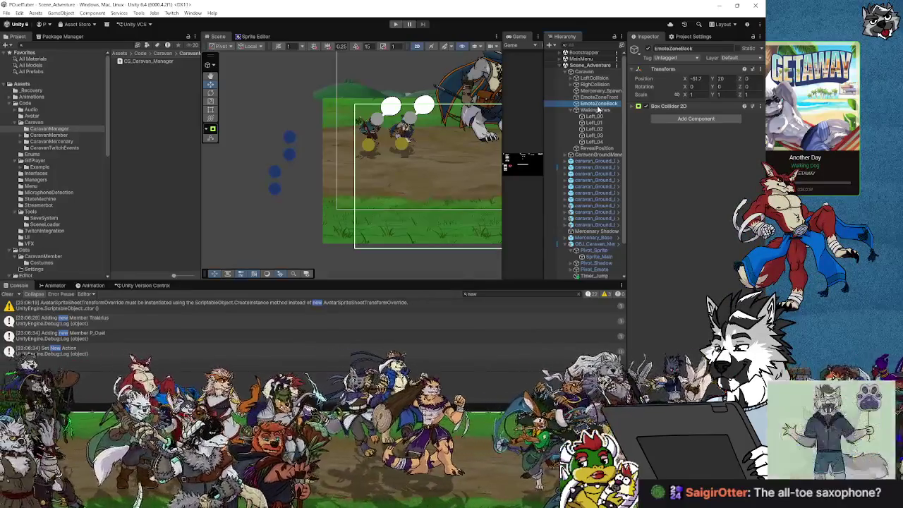
{"action": "left_click", "coordinate": [794, 158]}
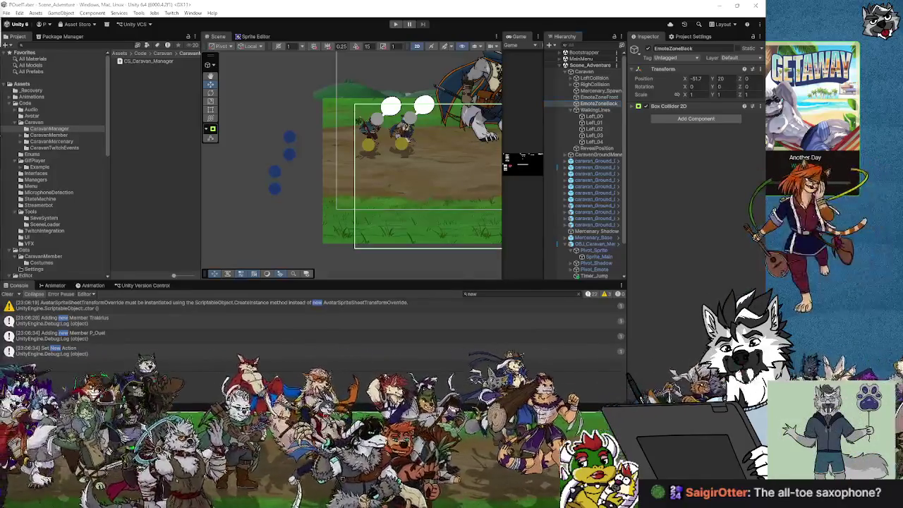
{"action": "left_click", "coordinate": [290, 139]}
{"action": "left_click", "coordinate": [276, 172]}
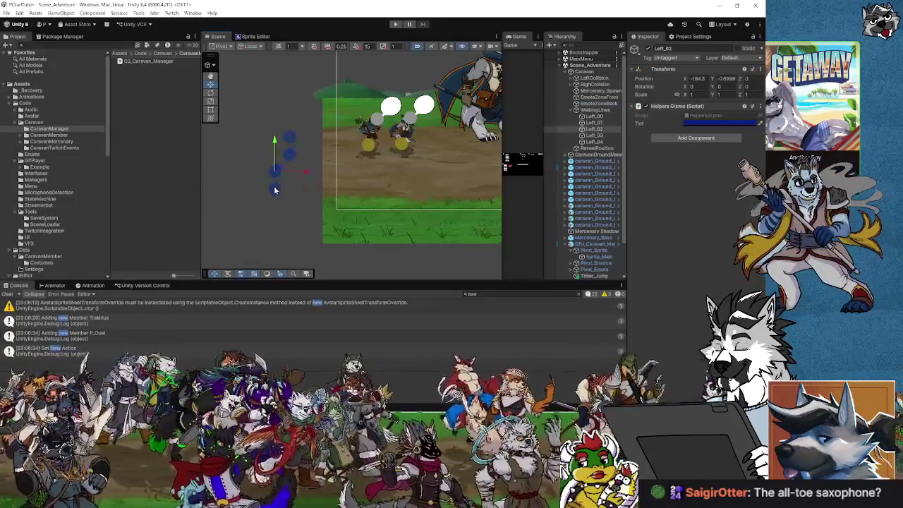
{"action": "left_click", "coordinate": [276, 188]}
{"action": "scroll", "coordinate": [595, 187], "scroll_direction": "down", "scroll_amount": 3}
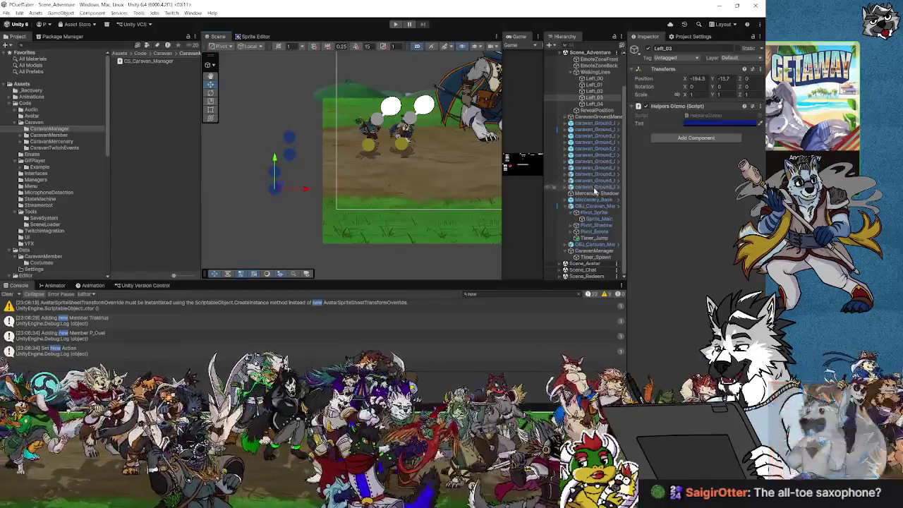
{"action": "left_click", "coordinate": [595, 251]}
Create an empty child of CaravanManager named SpawnPoints.
{"action": "right_click", "coordinate": [597, 251]}
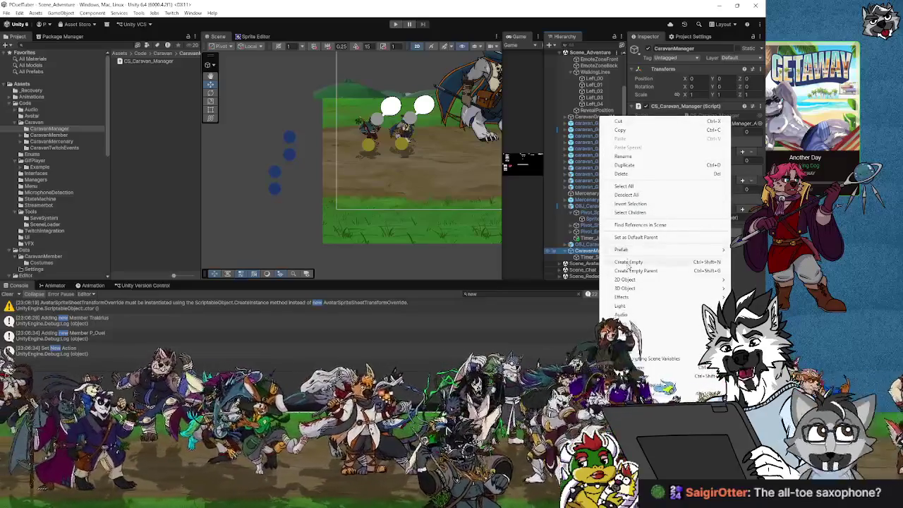
{"action": "left_click", "coordinate": [628, 263]}
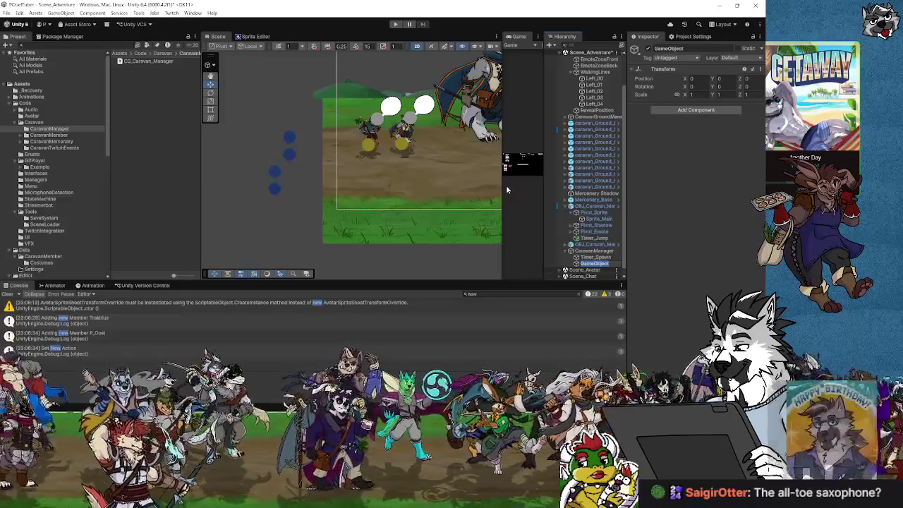
{"action": "type", "text": "Spawn"}
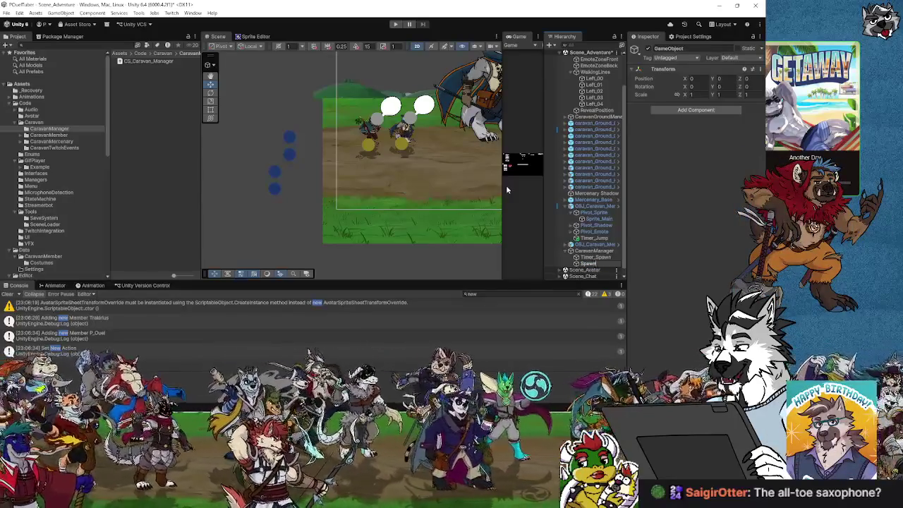
{"action": "type", "text": "Points"}
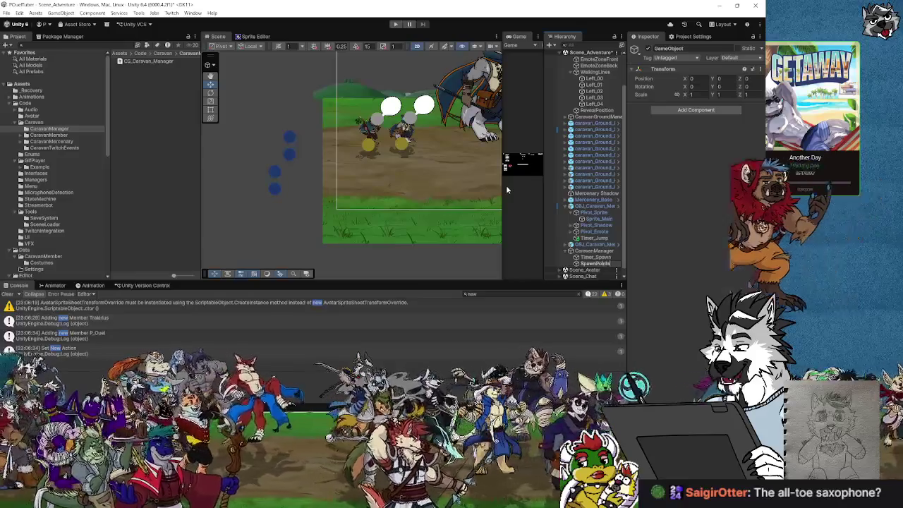
{"action": "key", "text": "Return"}
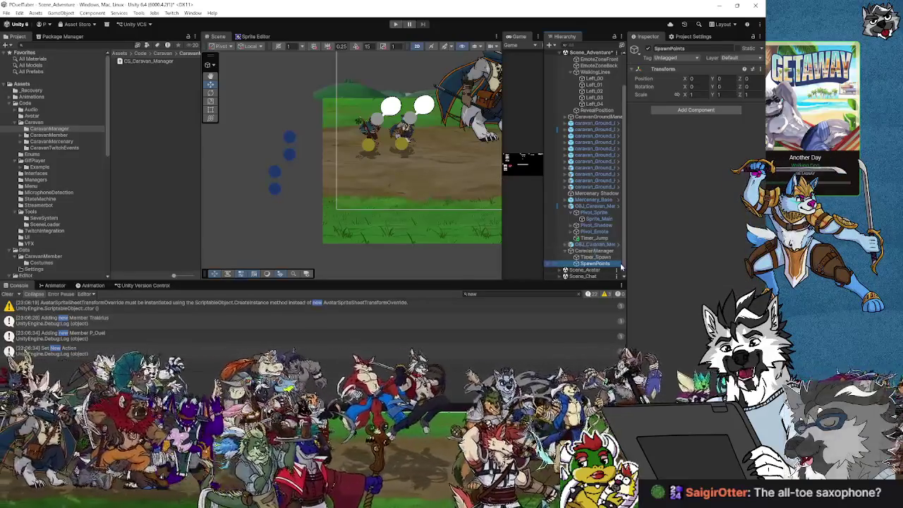
{"action": "left_click_drag", "start_coordinate": [625, 269], "coordinate": [631, 269]}
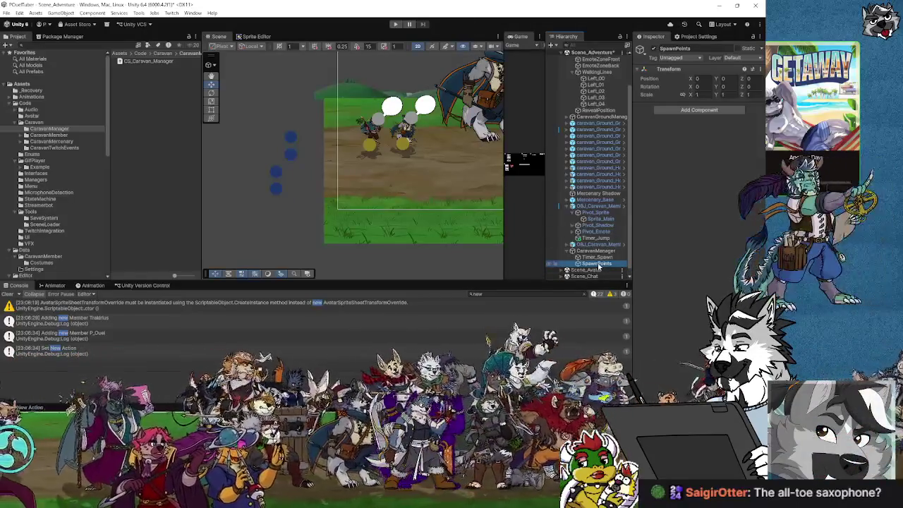
Add a new empty GameObject inside SpawnPoints, then select the Left_00 point.
{"action": "right_click", "coordinate": [598, 266]}
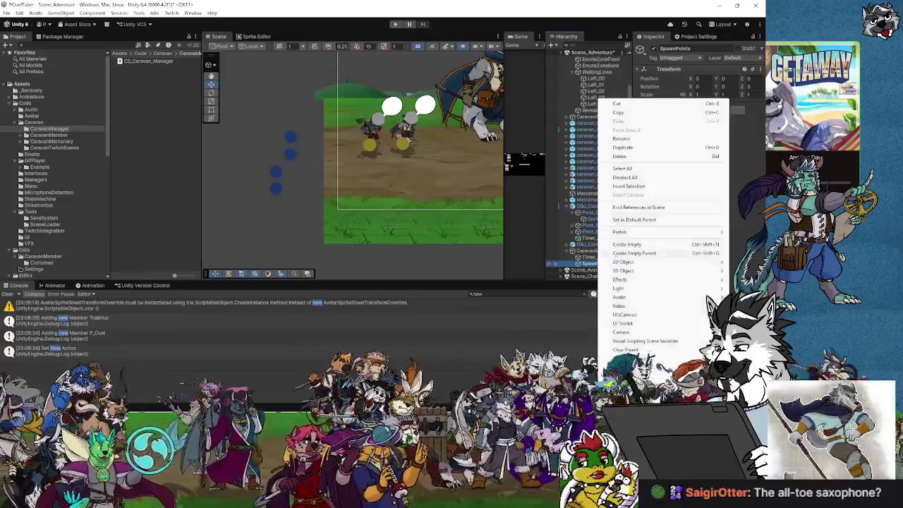
{"action": "left_click", "coordinate": [626, 245]}
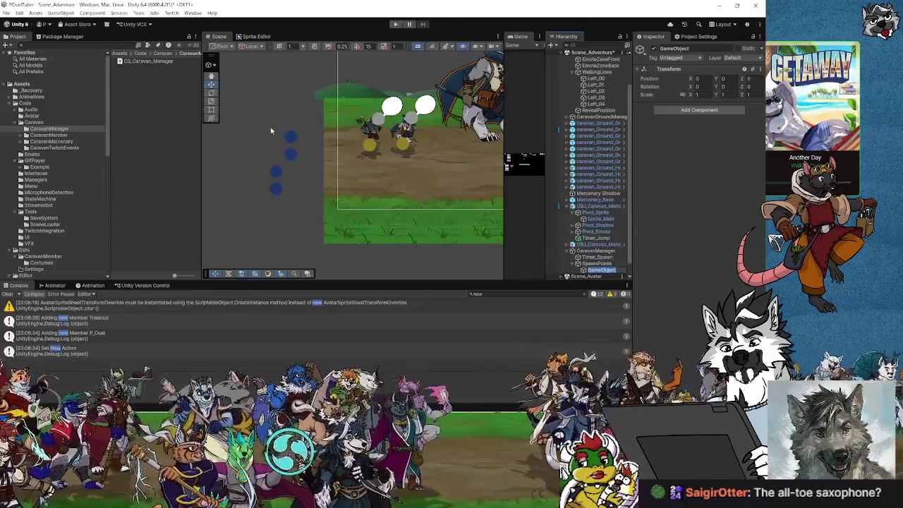
{"action": "left_click", "coordinate": [291, 136]}
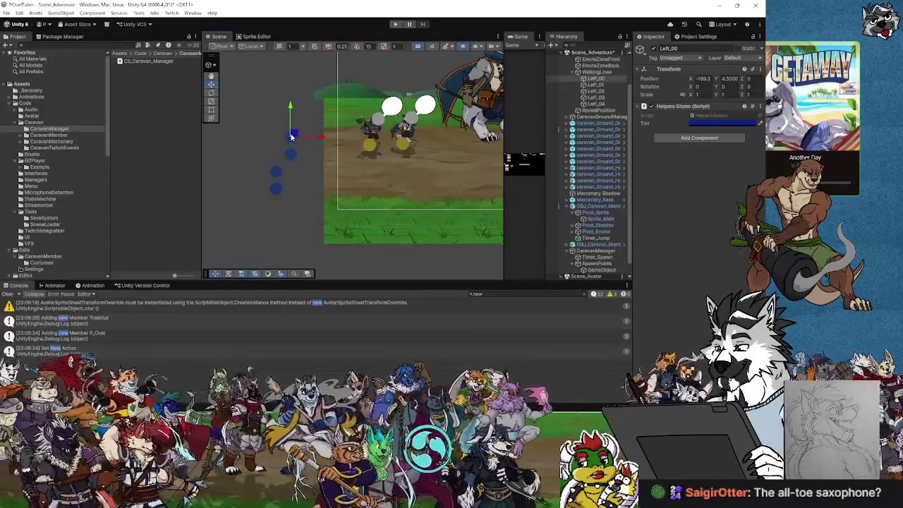
Check the Left_01, Left_02 and Mercenary Shadow objects, then select the empty object under SpawnPoints.
{"action": "left_click", "coordinate": [289, 157]}
{"action": "left_click", "coordinate": [276, 192]}
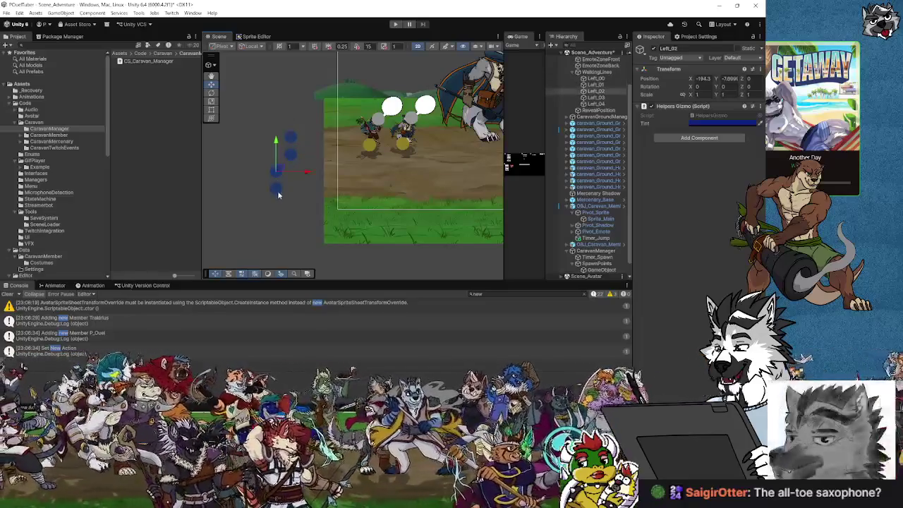
{"action": "left_click", "coordinate": [276, 197]}
{"action": "key", "text": "f"}
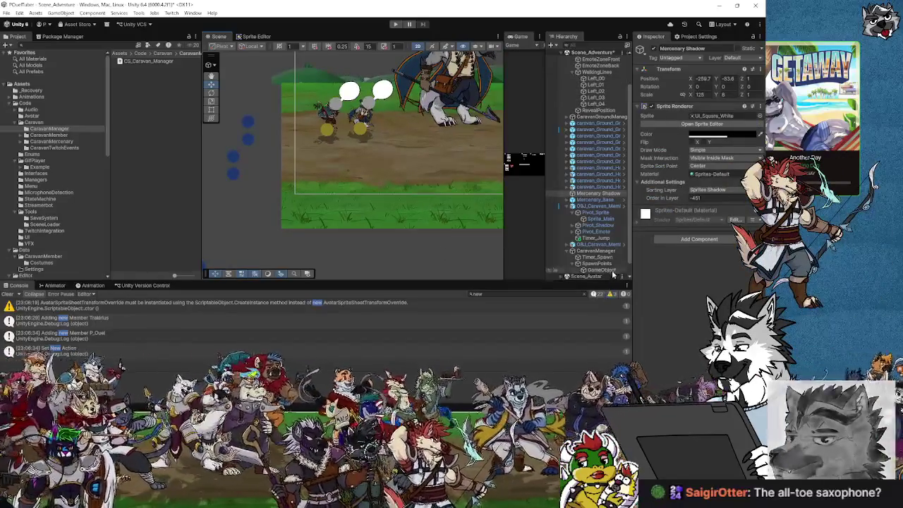
{"action": "left_click", "coordinate": [611, 271]}
{"action": "type", "text": "Left_01"}
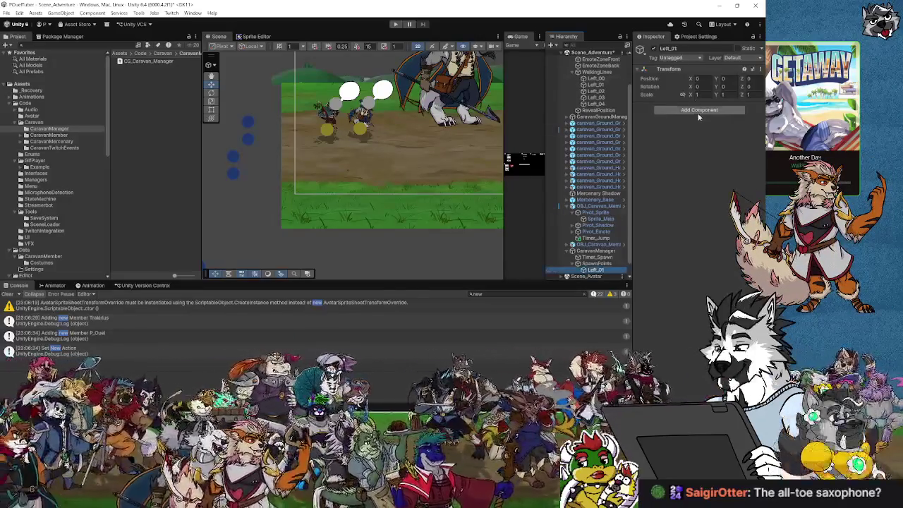
Add a Helpers Gizmo component to Left_01 and set its tint to bright green.
{"action": "left_click", "coordinate": [699, 112]}
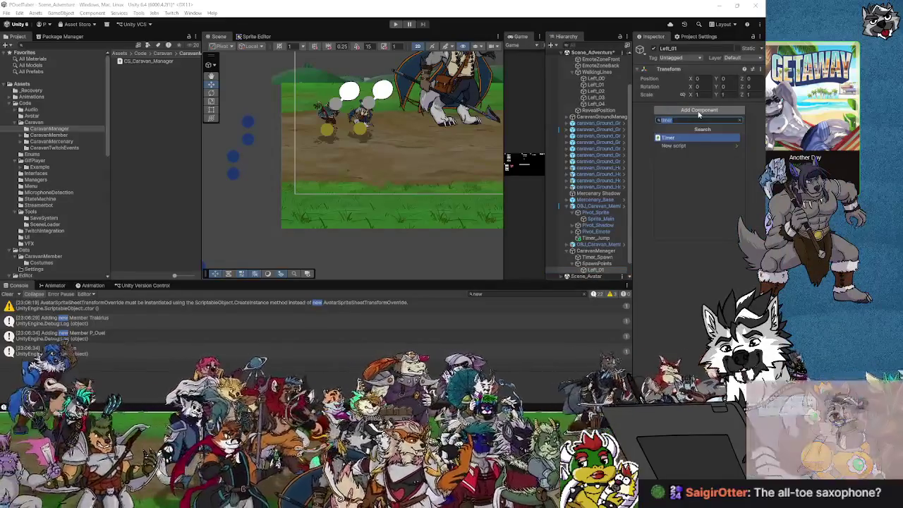
{"action": "type", "text": "glitch"}
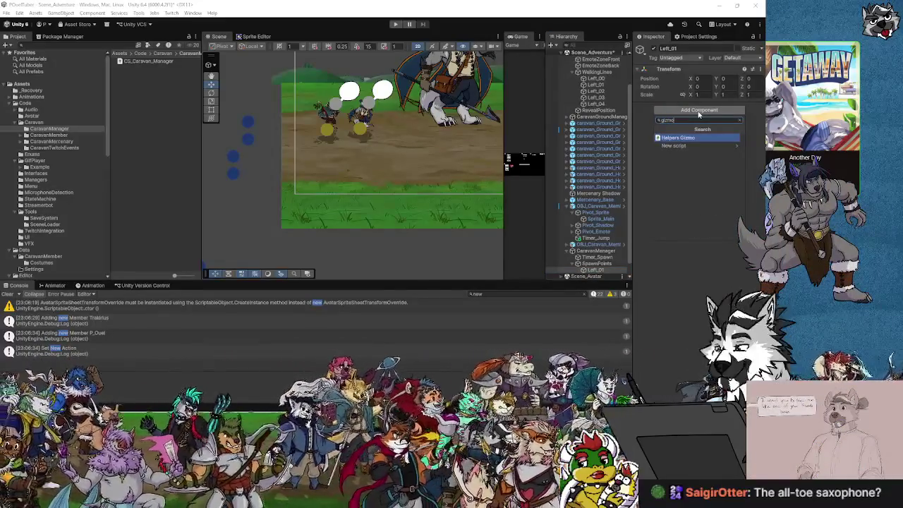
{"action": "key", "text": "Return"}
{"action": "left_click", "coordinate": [713, 124]}
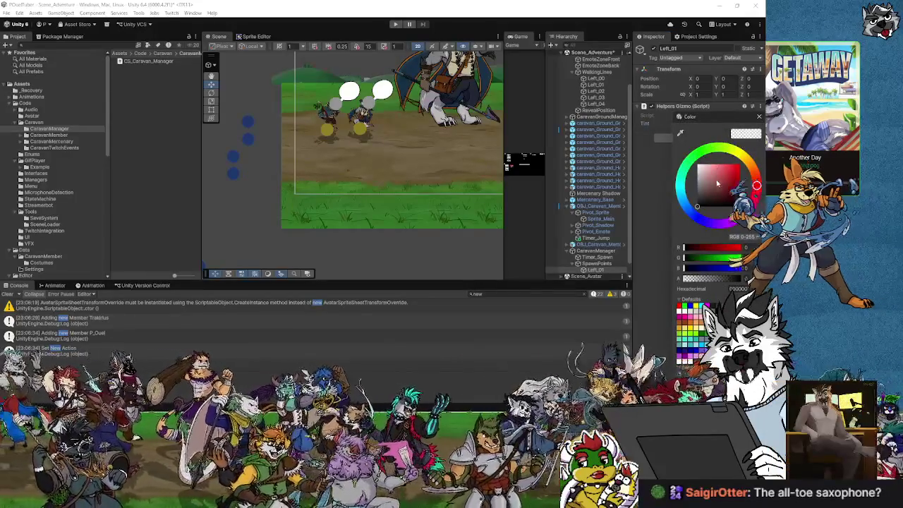
{"action": "left_click", "coordinate": [697, 154]}
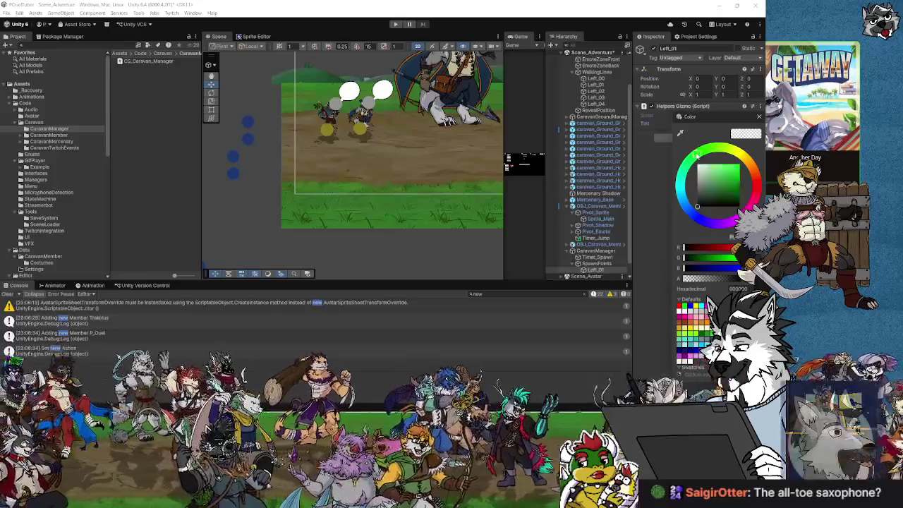
{"action": "left_click_drag", "start_coordinate": [713, 195], "coordinate": [737, 172]}
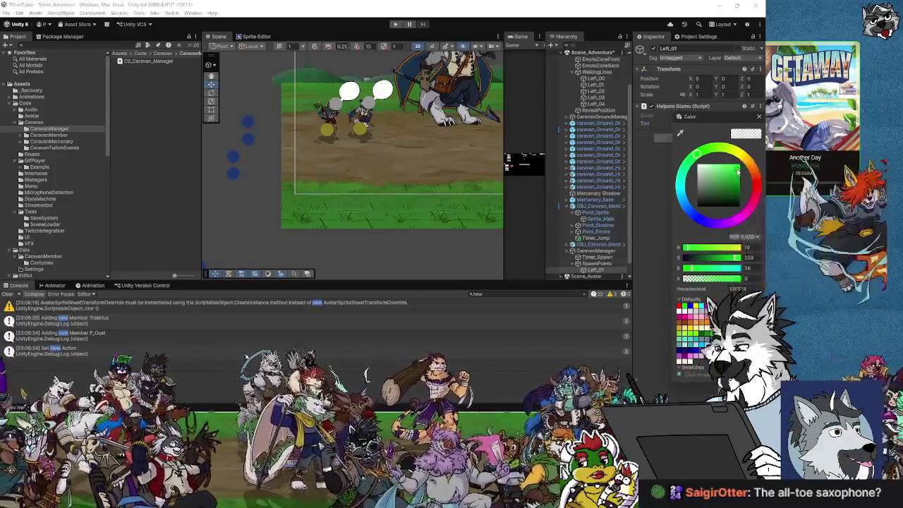
{"action": "left_click", "coordinate": [597, 263]}
{"action": "left_click", "coordinate": [596, 250]}
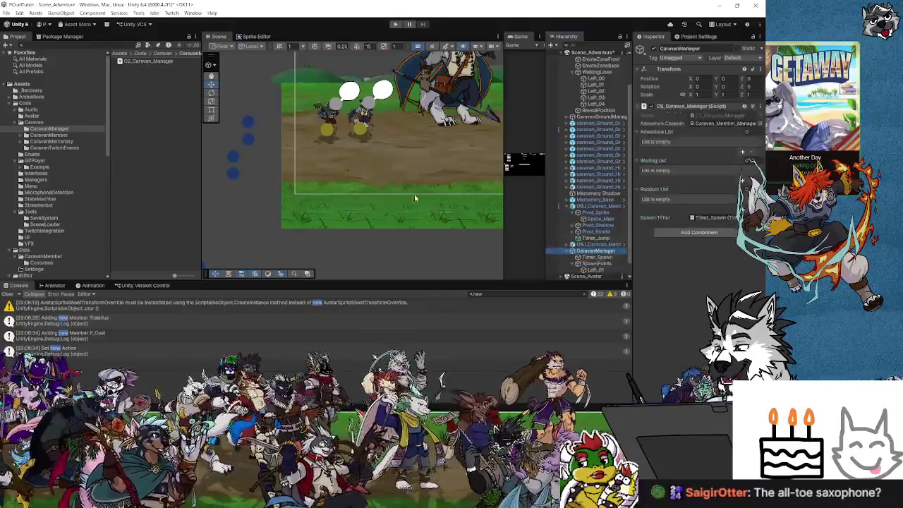
Move CaravanManager left, out of the play area.
{"action": "key", "text": "f"}
{"action": "left_click_drag", "start_coordinate": [395, 161], "coordinate": [423, 187]}
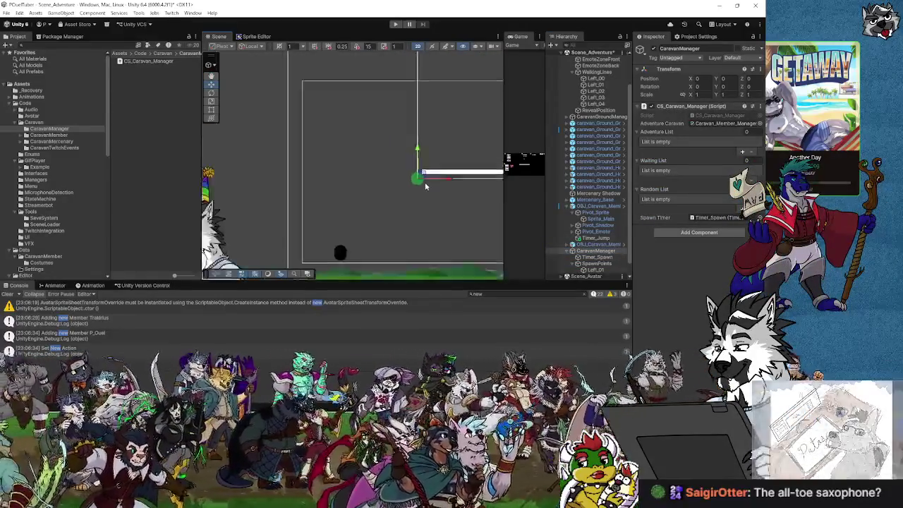
{"action": "scroll", "coordinate": [412, 158], "scroll_direction": "down", "scroll_amount": 3}
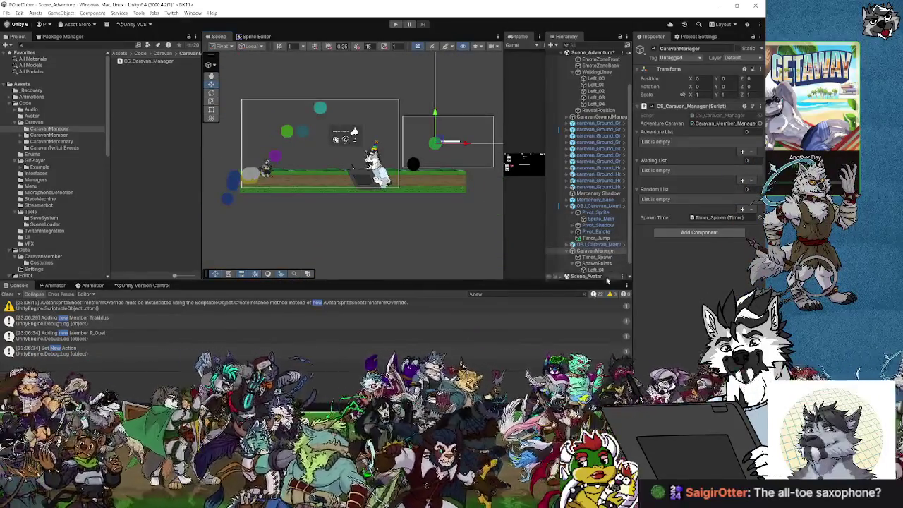
{"action": "mouse_move", "coordinate": [435, 143]}
{"action": "left_mouse_down"}
{"action": "mouse_move", "coordinate": [322, 149]}
{"action": "mouse_move", "coordinate": [243, 97]}
{"action": "mouse_move", "coordinate": [321, 166]}
{"action": "mouse_move", "coordinate": [315, 153]}
{"action": "left_mouse_up"}
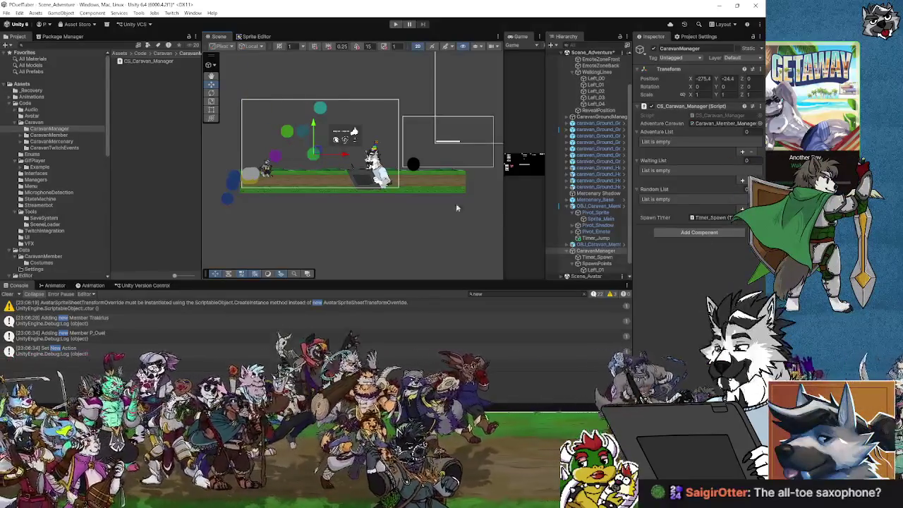
{"action": "left_click_drag", "start_coordinate": [456, 205], "coordinate": [459, 194]}
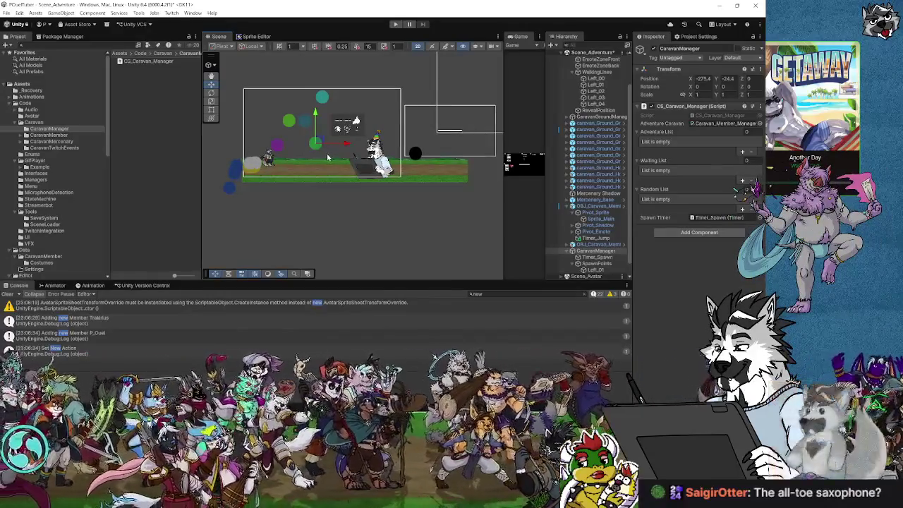
{"action": "scroll", "coordinate": [327, 153], "scroll_direction": "up", "scroll_amount": 3}
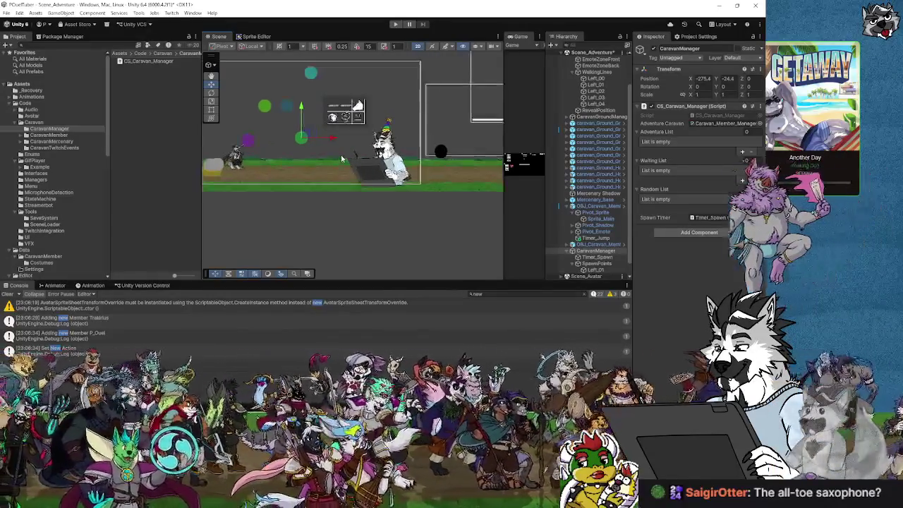
{"action": "scroll", "coordinate": [325, 139], "scroll_direction": "up", "scroll_amount": 2}
{"action": "scroll", "coordinate": [325, 139], "scroll_direction": "down", "scroll_amount": 2}
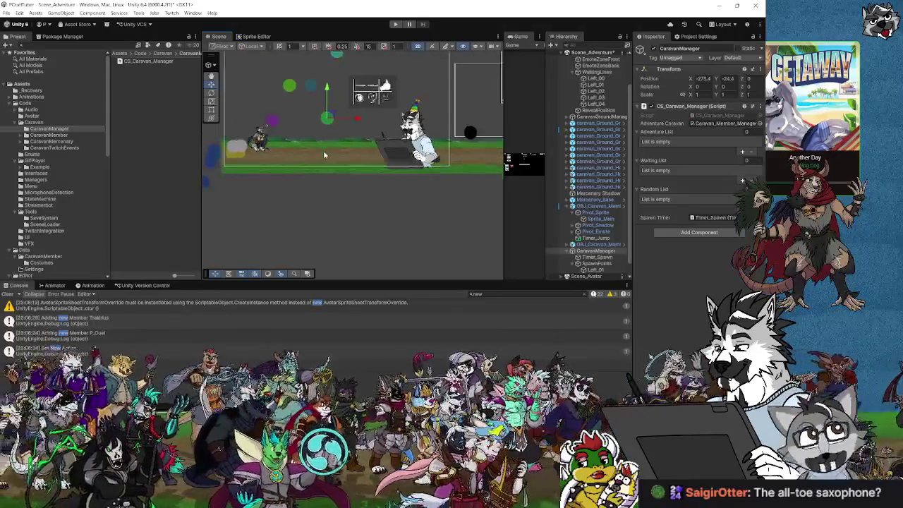
{"action": "scroll", "coordinate": [324, 150], "scroll_direction": "down", "scroll_amount": 2}
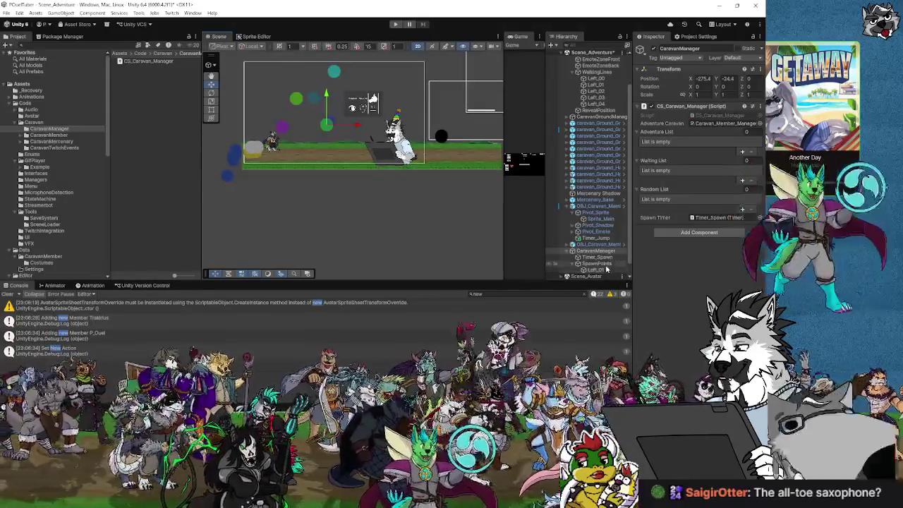
Place the SpawnPoints group at about X -187.2, Y -41.2, at the ground's left end.
{"action": "left_click", "coordinate": [597, 263]}
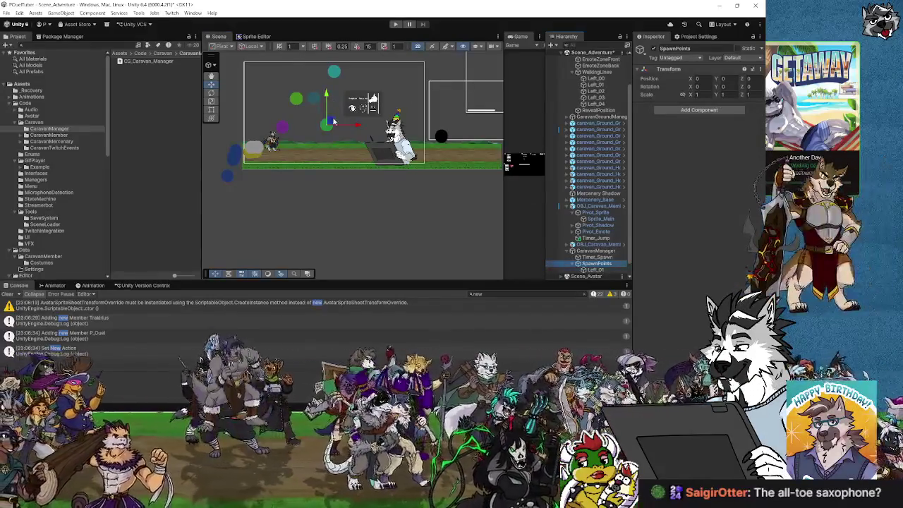
{"action": "left_click_drag", "start_coordinate": [326, 125], "coordinate": [240, 145]}
{"action": "scroll", "coordinate": [244, 147], "scroll_direction": "up", "scroll_amount": 1}
{"action": "scroll", "coordinate": [244, 147], "scroll_direction": "up", "scroll_amount": 5}
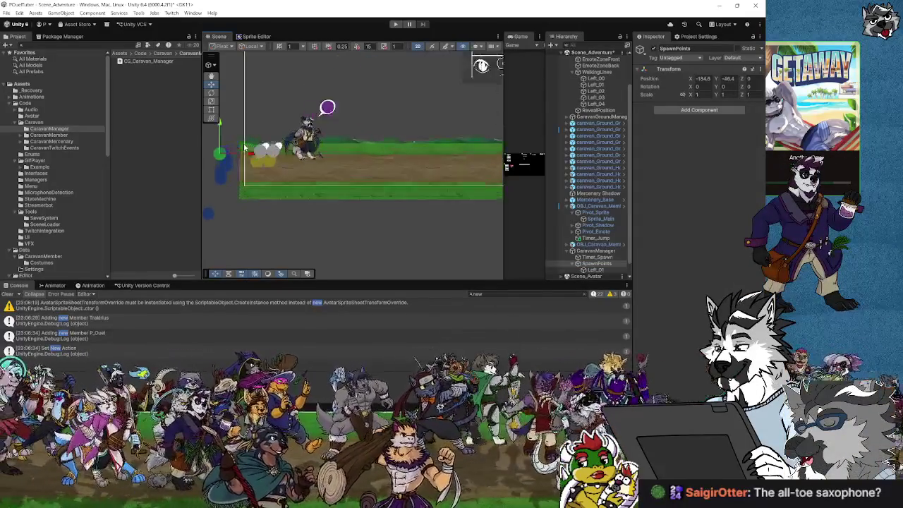
{"action": "scroll", "coordinate": [314, 157], "scroll_direction": "up", "scroll_amount": 4}
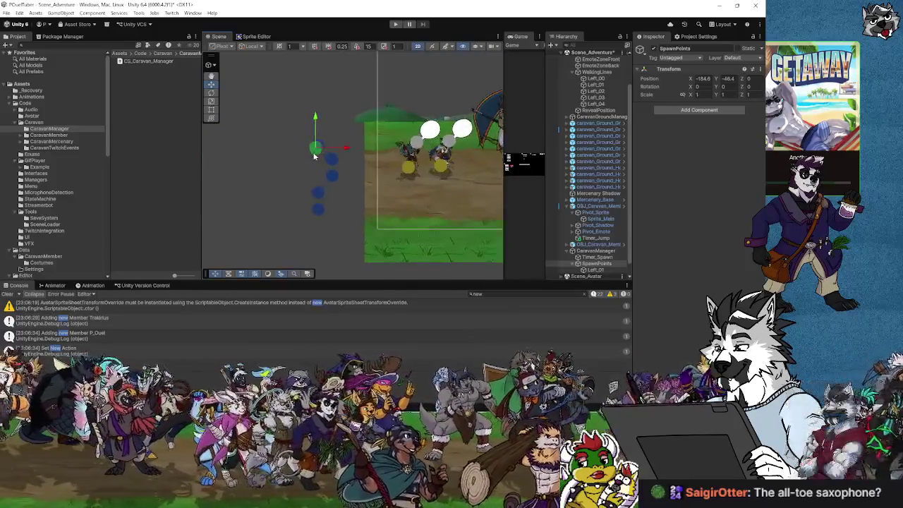
{"action": "scroll", "coordinate": [316, 160], "scroll_direction": "down", "scroll_amount": 5}
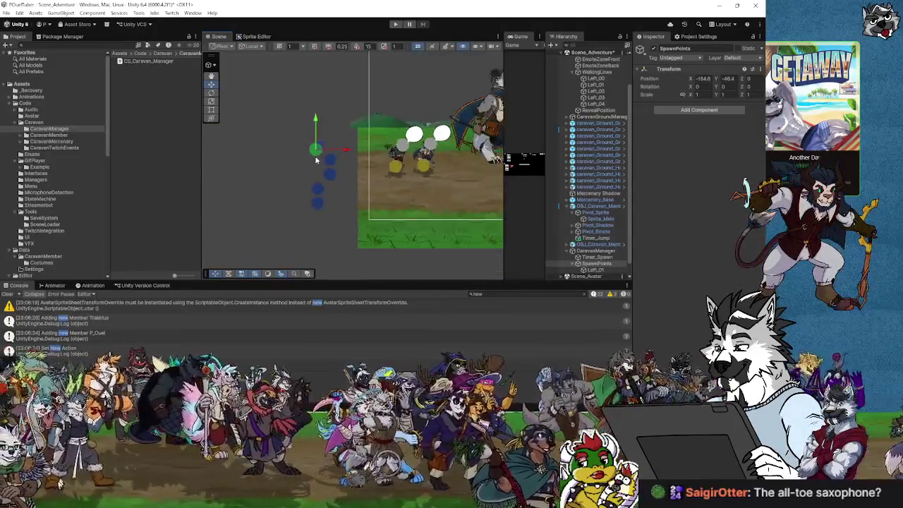
{"action": "scroll", "coordinate": [318, 160], "scroll_direction": "down", "scroll_amount": 3}
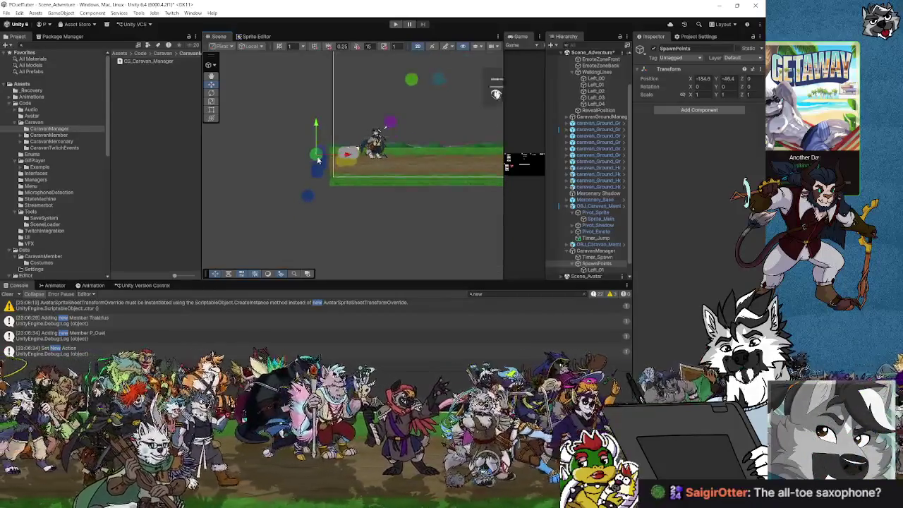
{"action": "left_click_drag", "start_coordinate": [317, 151], "coordinate": [321, 149]}
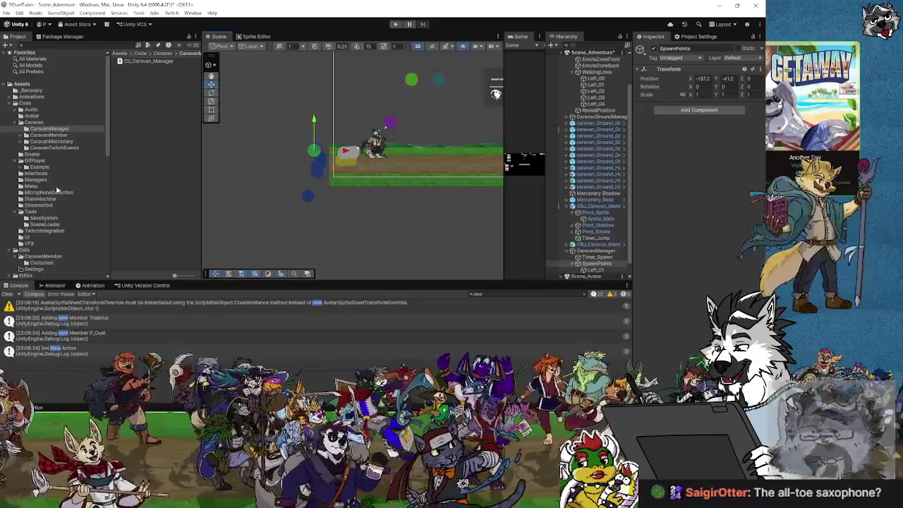
{"action": "left_click", "coordinate": [45, 224]}
Inspect OBJ_Caravan_Member_Base in Objects/CaravanMember, then open the Data/CaravanMember folder.
{"action": "left_click", "coordinate": [45, 219]}
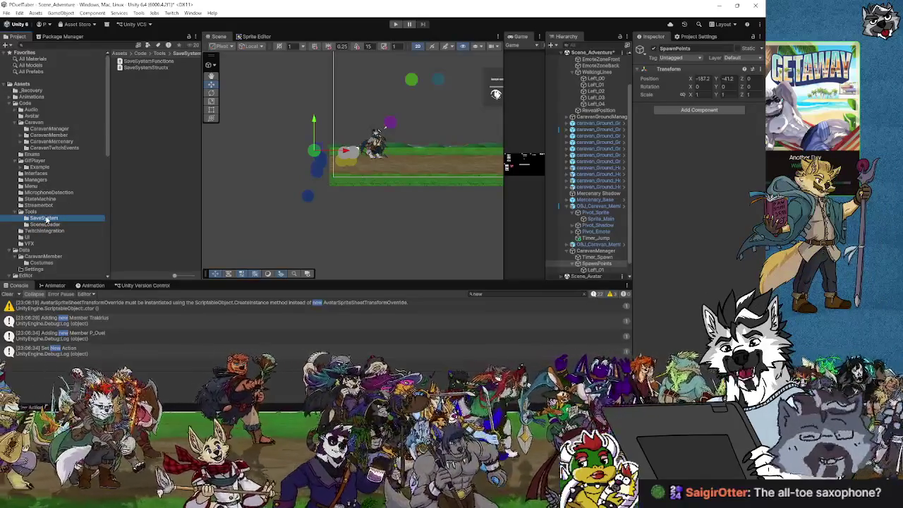
{"action": "scroll", "coordinate": [57, 248], "scroll_direction": "down", "scroll_amount": 10}
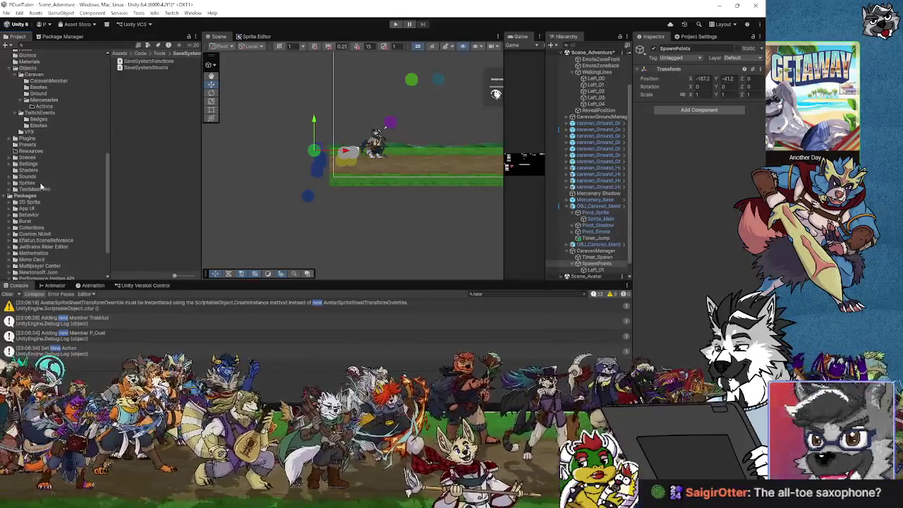
{"action": "scroll", "coordinate": [39, 201], "scroll_direction": "up", "scroll_amount": 3}
{"action": "left_click", "coordinate": [50, 129]}
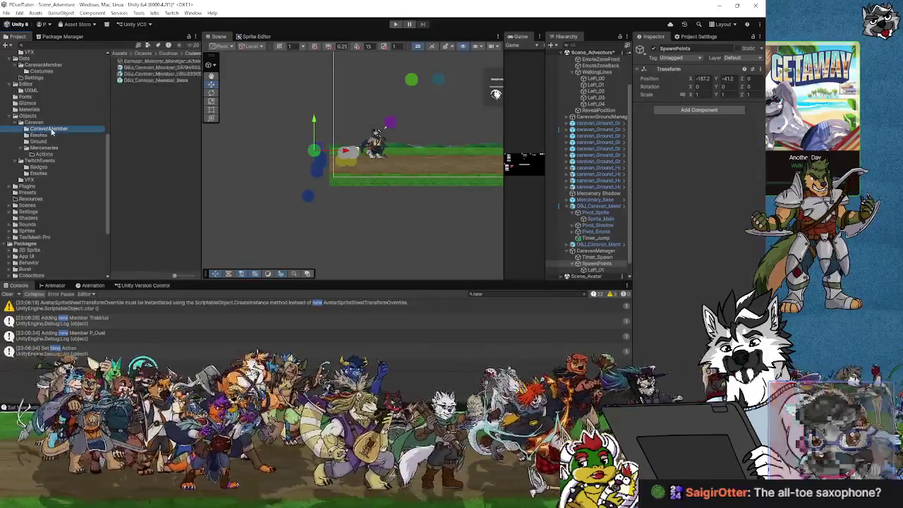
{"action": "left_click", "coordinate": [143, 80]}
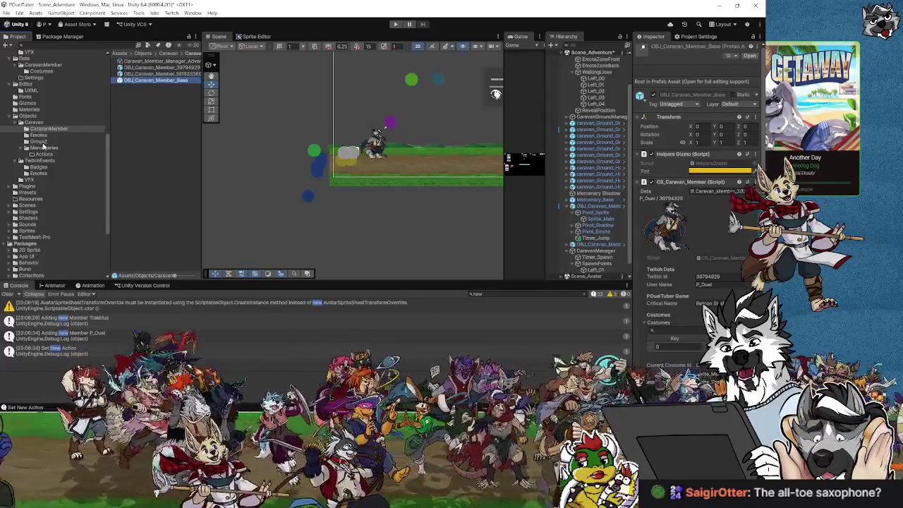
{"action": "scroll", "coordinate": [43, 146], "scroll_direction": "up", "scroll_amount": 3}
{"action": "left_click", "coordinate": [41, 114]}
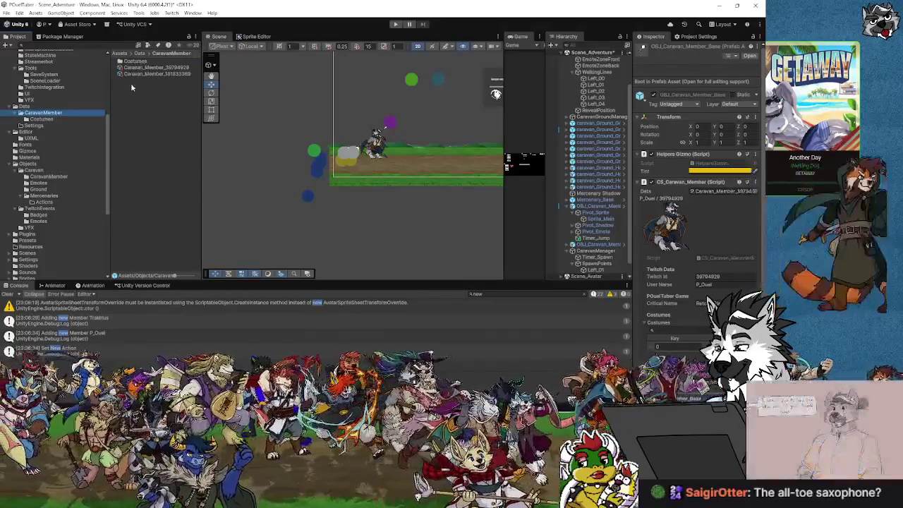
Create a Caravan Mercenary Data asset in Data/CaravanMember named Caravan_Member_Default.
{"action": "right_click", "coordinate": [132, 85]}
{"action": "mouse_move", "coordinate": [170, 93]}
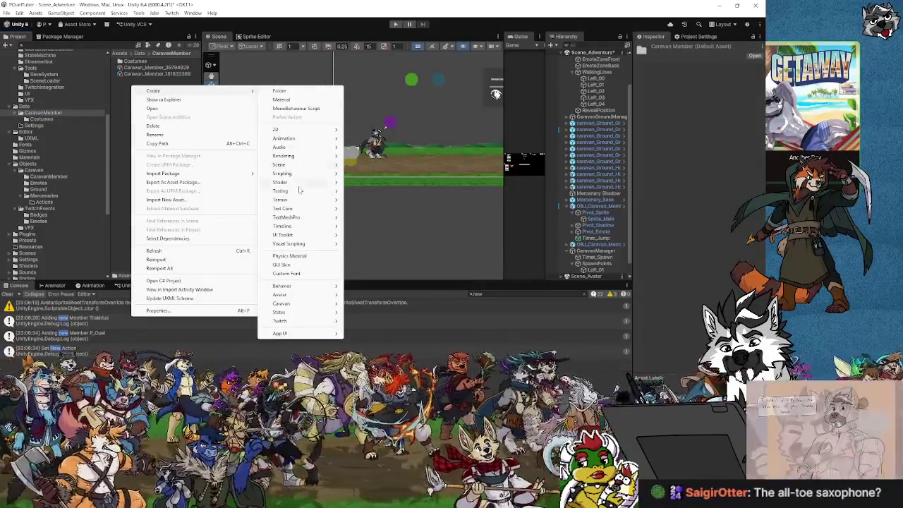
{"action": "mouse_move", "coordinate": [295, 305]}
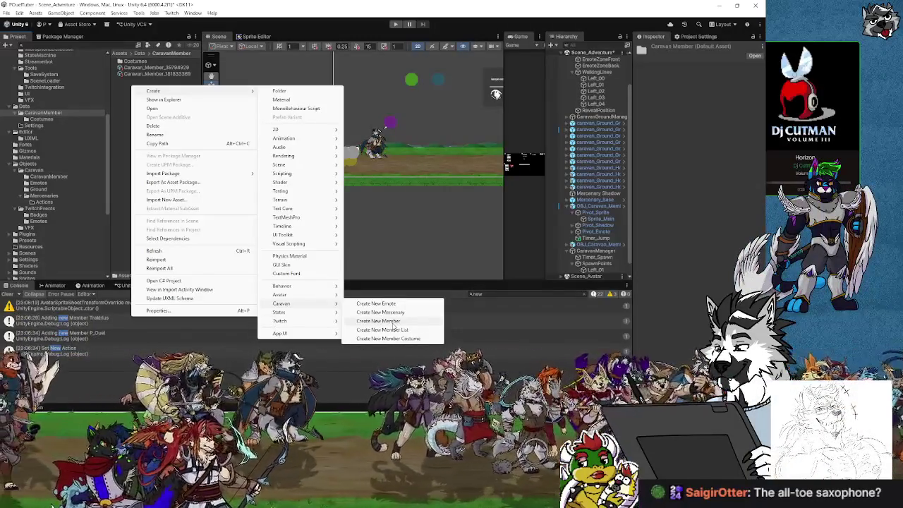
{"action": "left_click", "coordinate": [396, 312]}
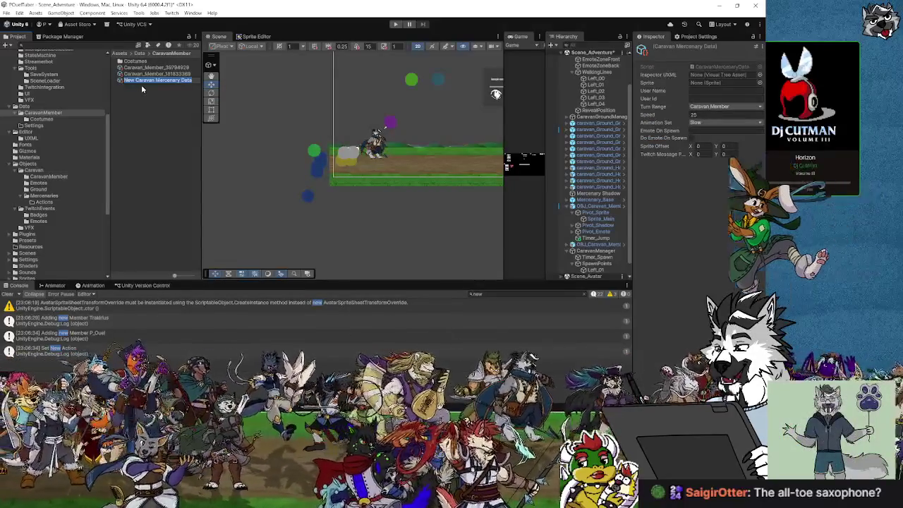
{"action": "type", "text": "Caravan_Member_Merc"}
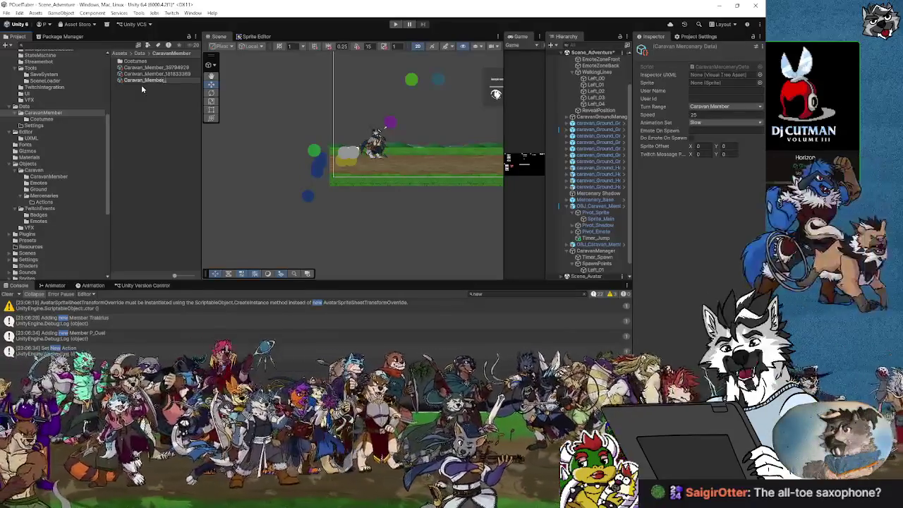
{"action": "type", "text": "_D"}
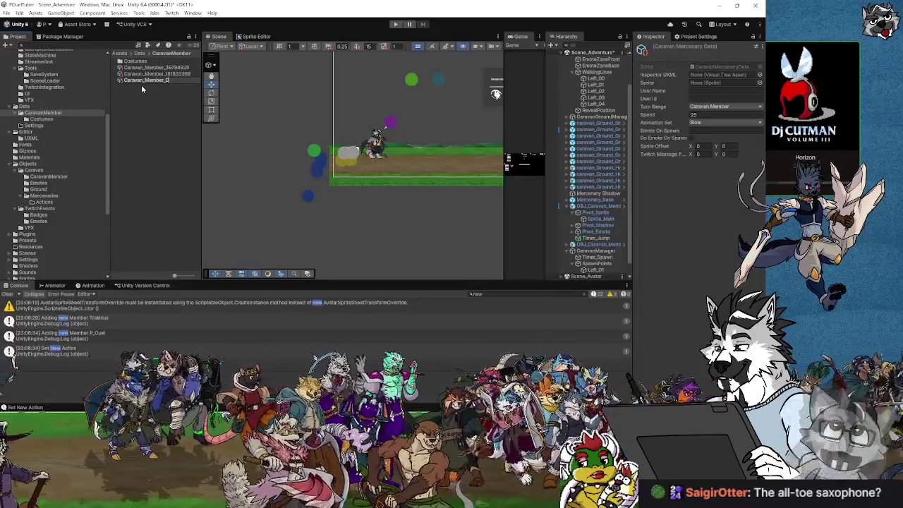
{"action": "type", "text": "efault"}
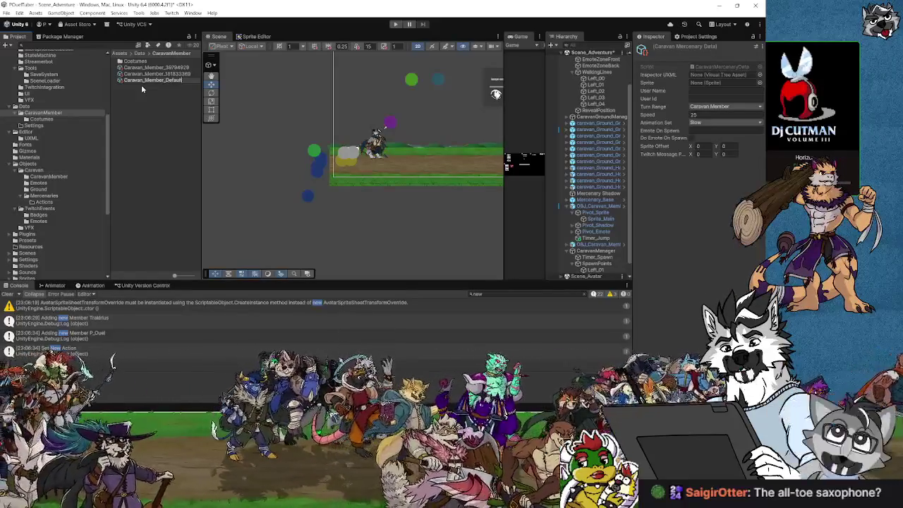
{"action": "key", "text": "Return"}
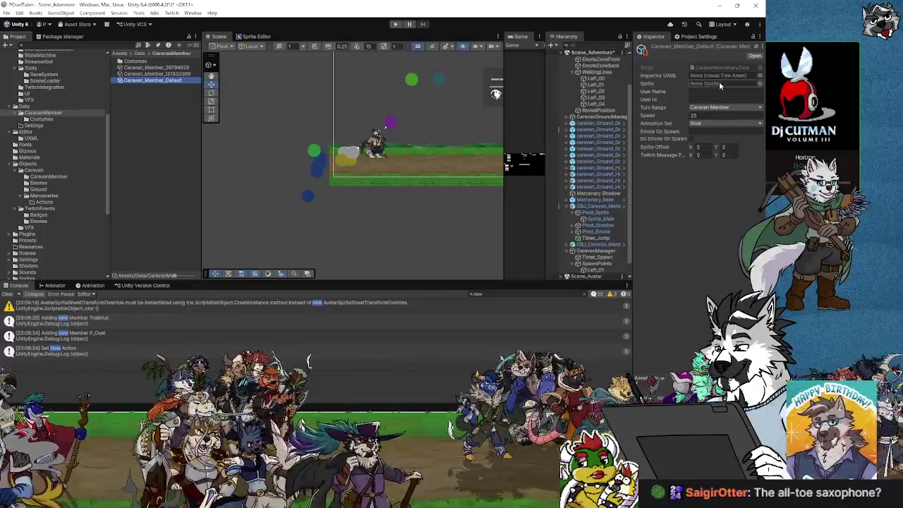
Assign the mercenary_YCH_003 sprite to the Caravan_Member_Default data.
{"action": "left_click", "coordinate": [759, 83]}
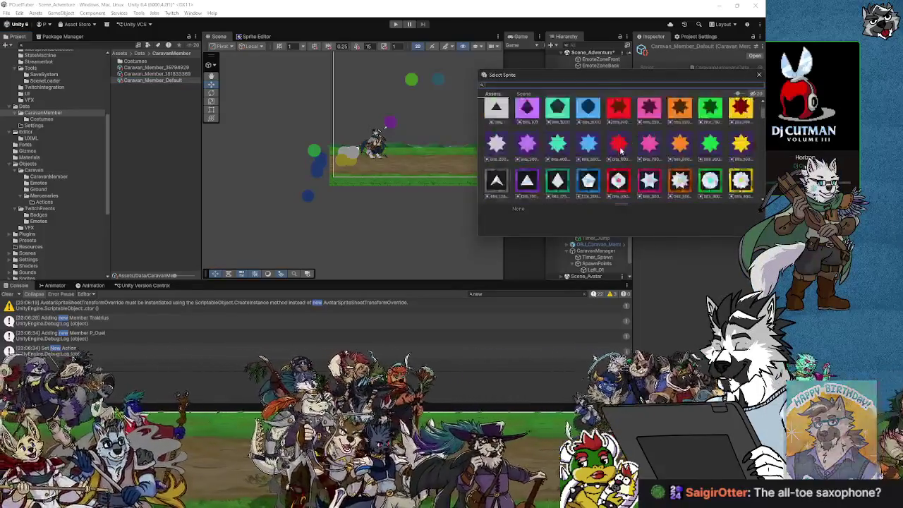
{"action": "scroll", "coordinate": [621, 151], "scroll_direction": "down", "scroll_amount": 3}
{"action": "type", "text": "caravan"}
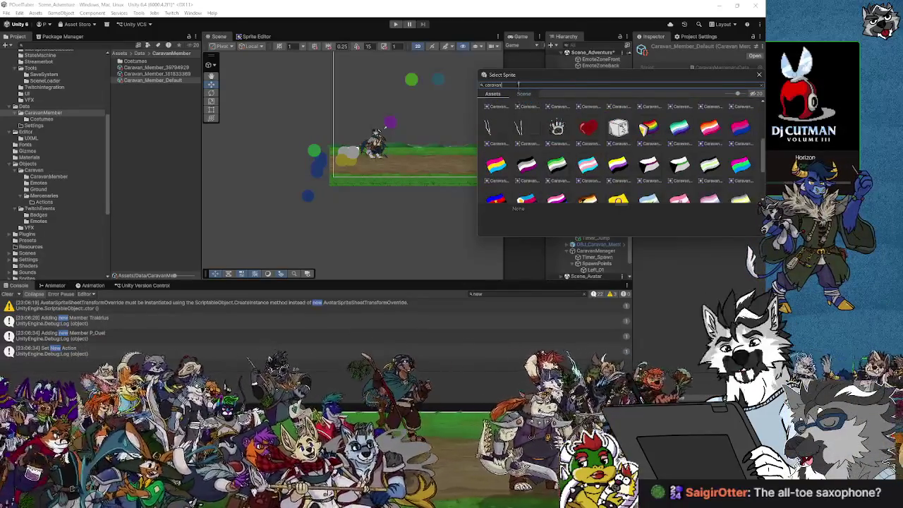
{"action": "left_click_drag", "start_coordinate": [522, 85], "coordinate": [473, 85]}
{"action": "scroll", "coordinate": [566, 159], "scroll_direction": "up", "scroll_amount": 5}
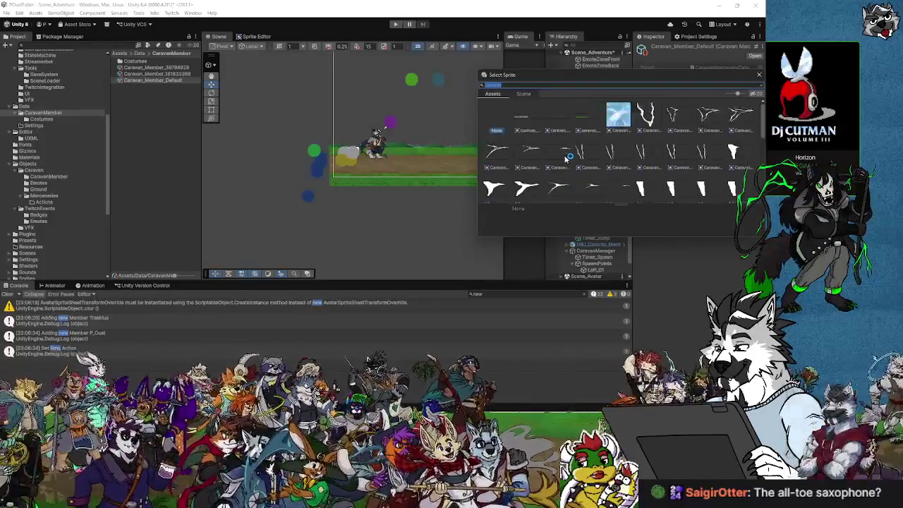
{"action": "type", "text": "mercenary"}
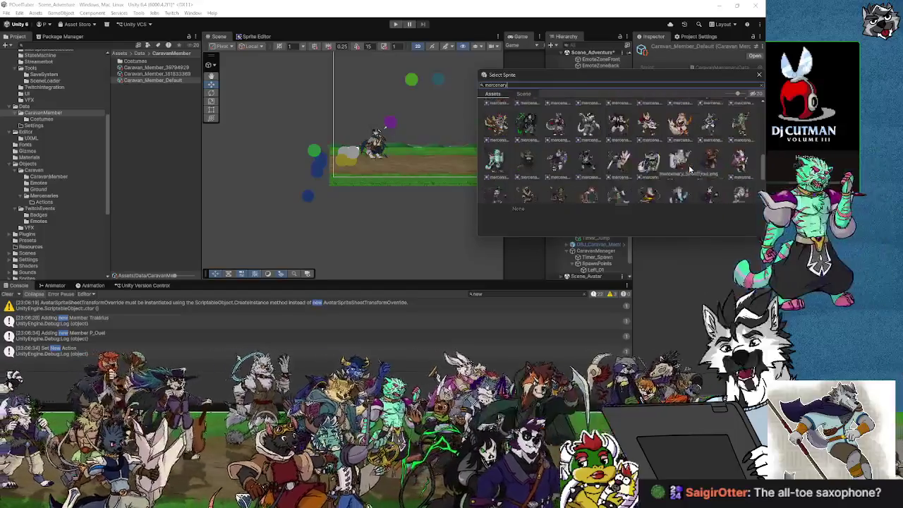
{"action": "scroll", "coordinate": [690, 168], "scroll_direction": "down", "scroll_amount": 1}
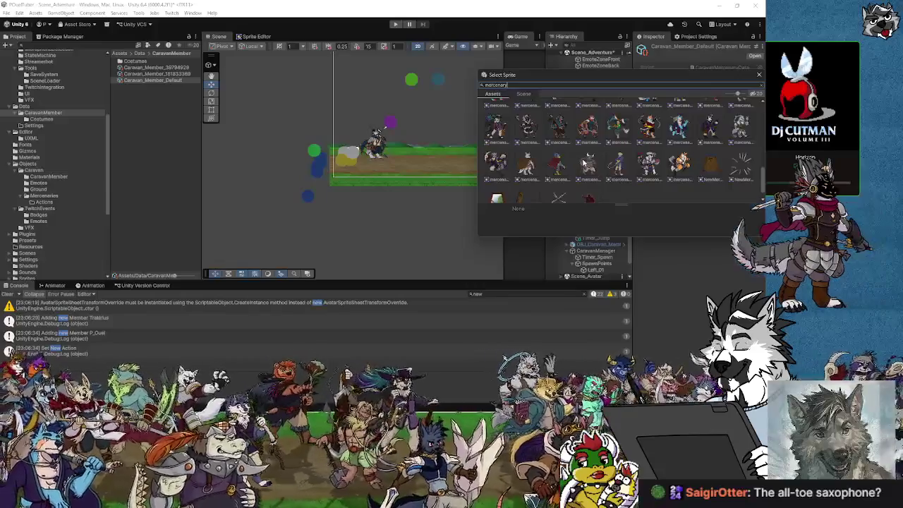
{"action": "left_click", "coordinate": [586, 164]}
{"action": "double_click", "coordinate": [585, 165]}
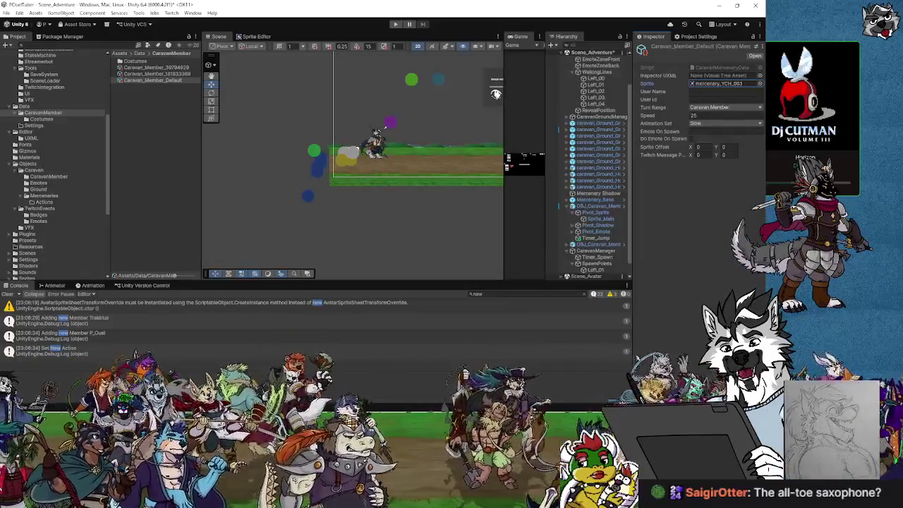
Set the User Name to Default and the User Id to 0.
{"action": "type", "text": "U"}
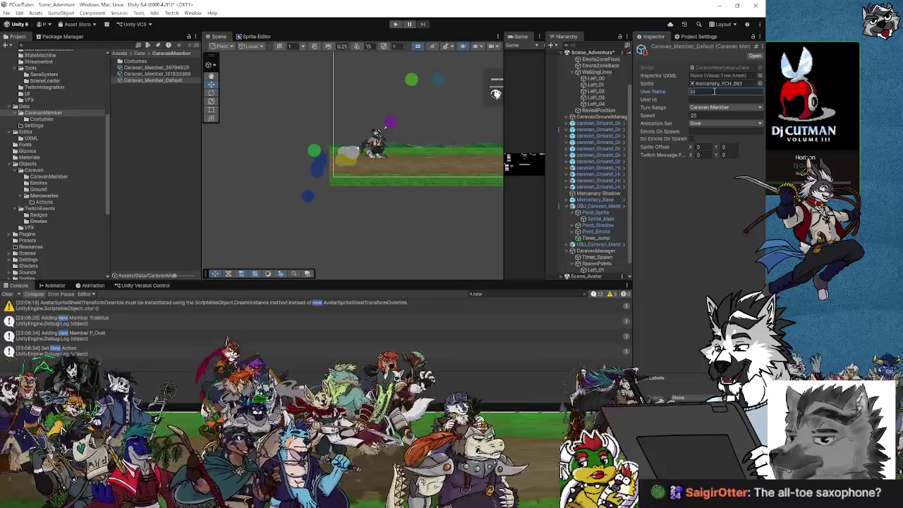
{"action": "type", "text": "ault"}
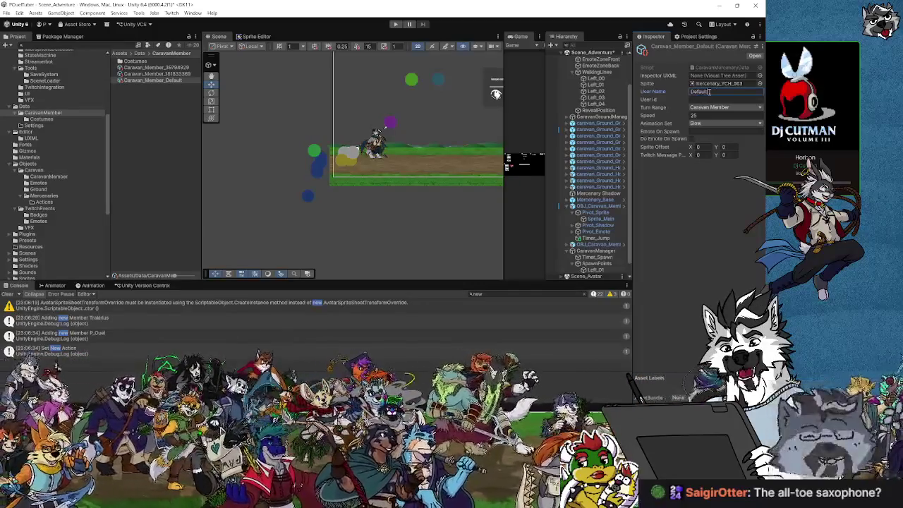
{"action": "left_click", "coordinate": [702, 100]}
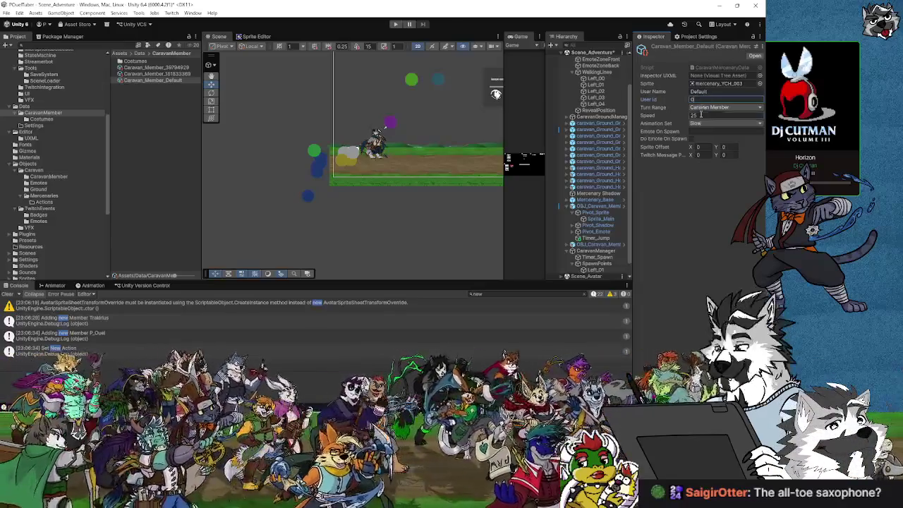
{"action": "left_click", "coordinate": [694, 224]}
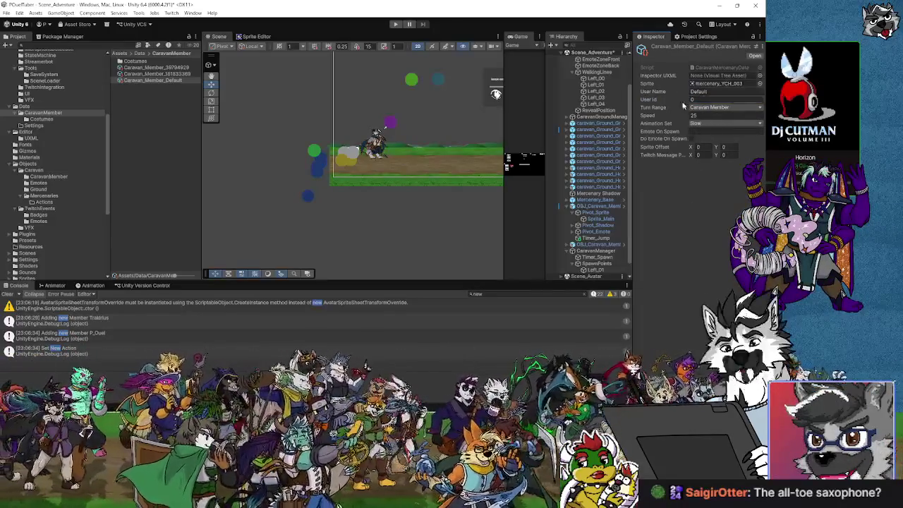
{"action": "left_click", "coordinate": [6, 13]}
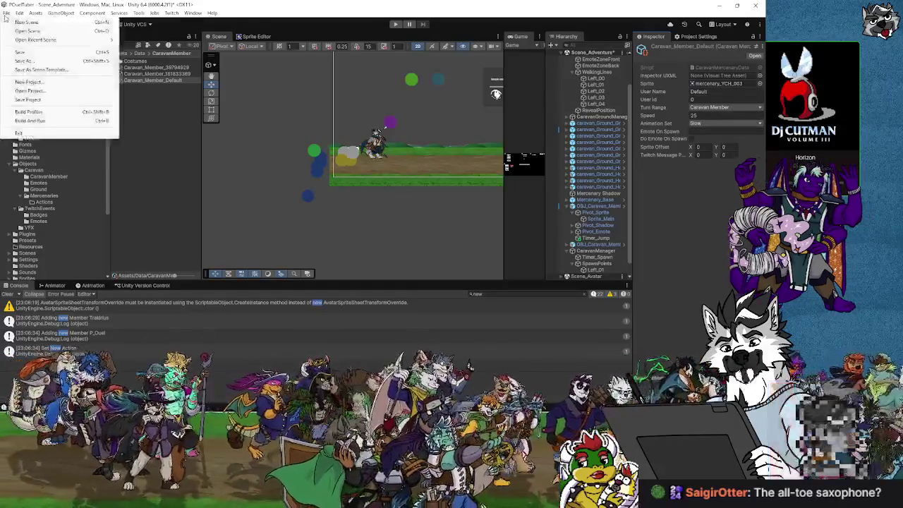
Inspect OBJ_Caravan_Member_Base and the member data asset it references.
{"action": "left_click", "coordinate": [695, 210]}
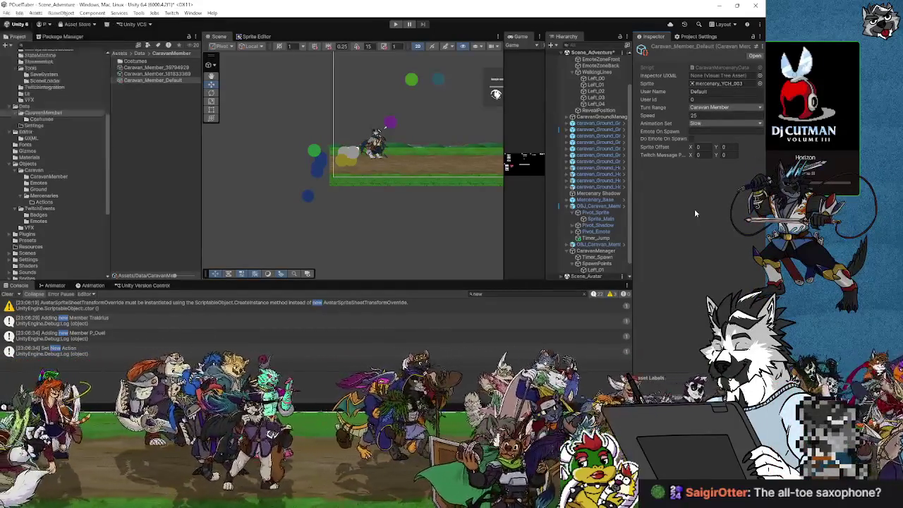
{"action": "left_click", "coordinate": [7, 13]}
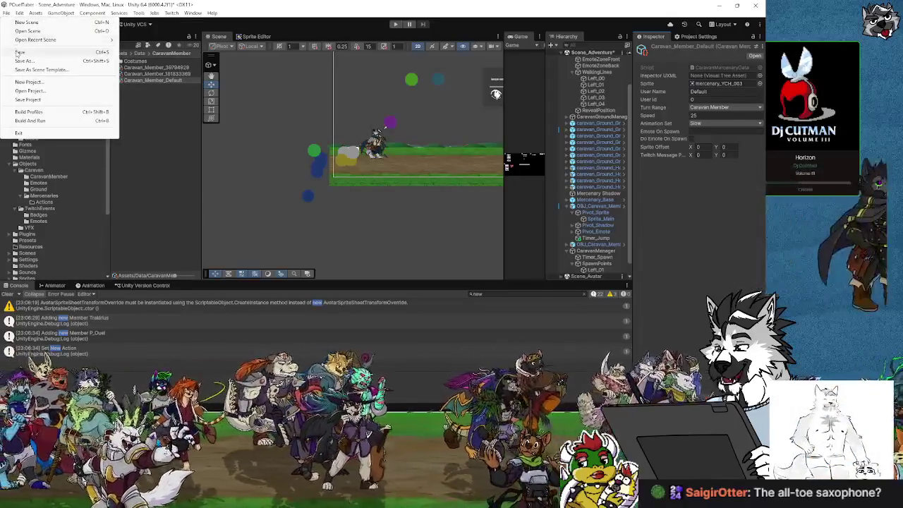
{"action": "left_click", "coordinate": [218, 120]}
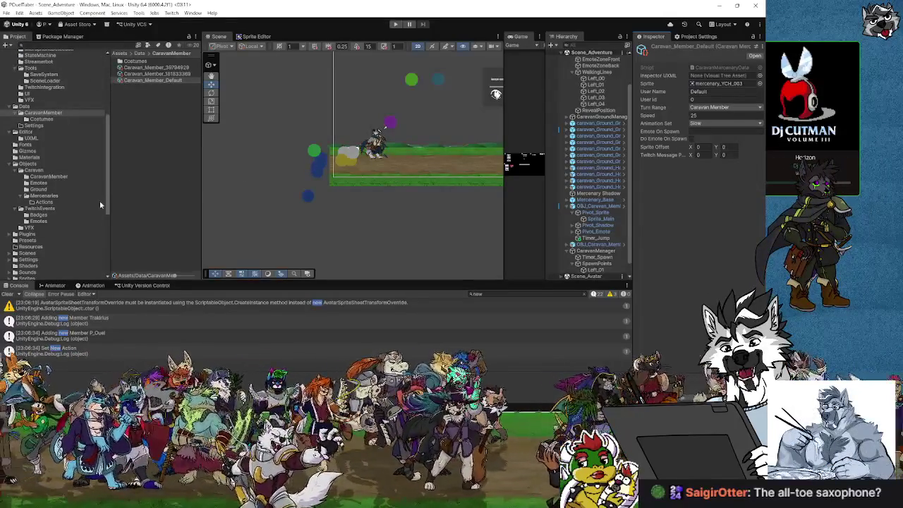
{"action": "scroll", "coordinate": [47, 206], "scroll_direction": "down", "scroll_amount": 2}
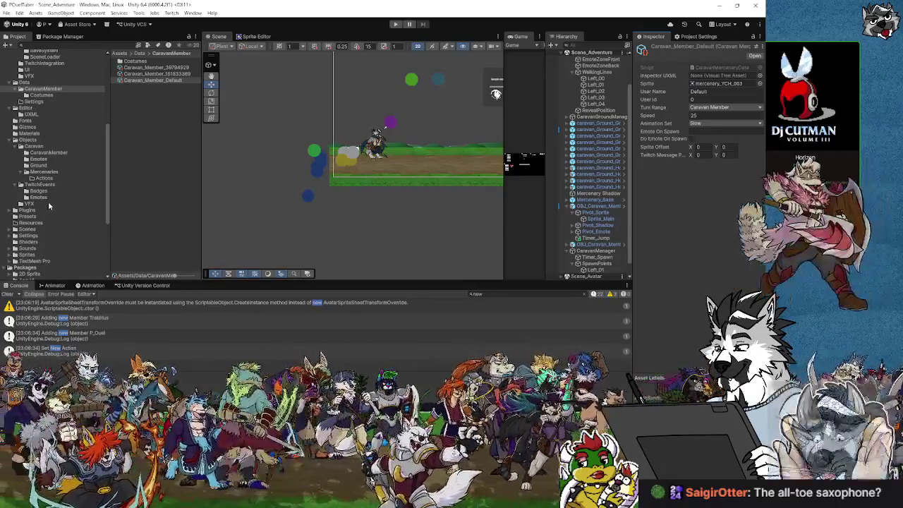
{"action": "left_click", "coordinate": [31, 141]}
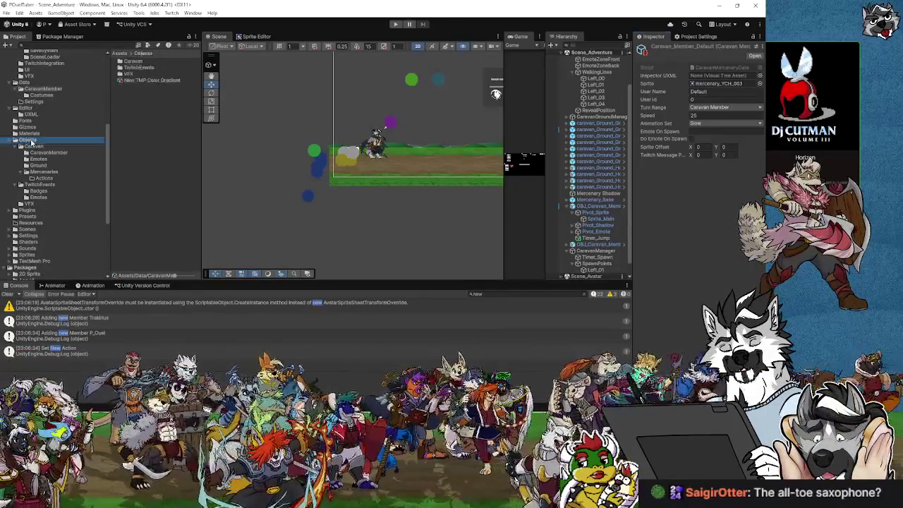
{"action": "left_click", "coordinate": [50, 152]}
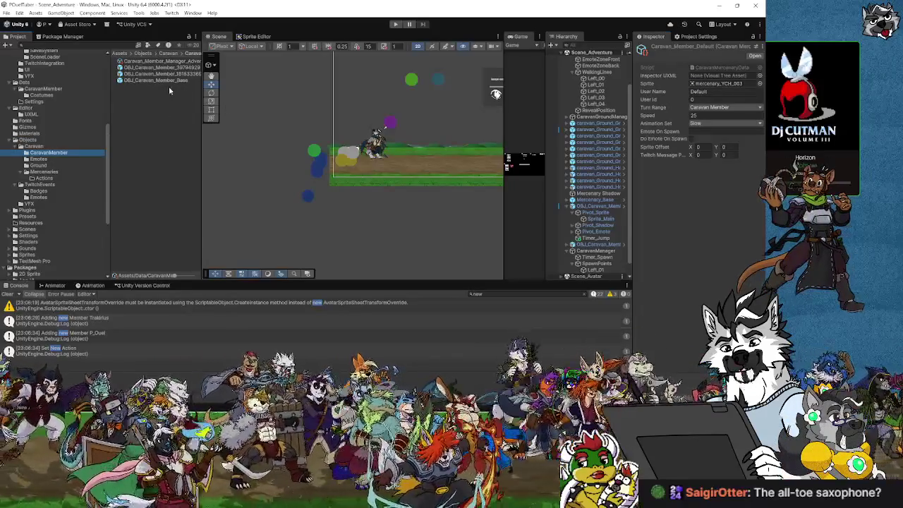
{"action": "left_click", "coordinate": [166, 81]}
{"action": "left_click", "coordinate": [737, 192]}
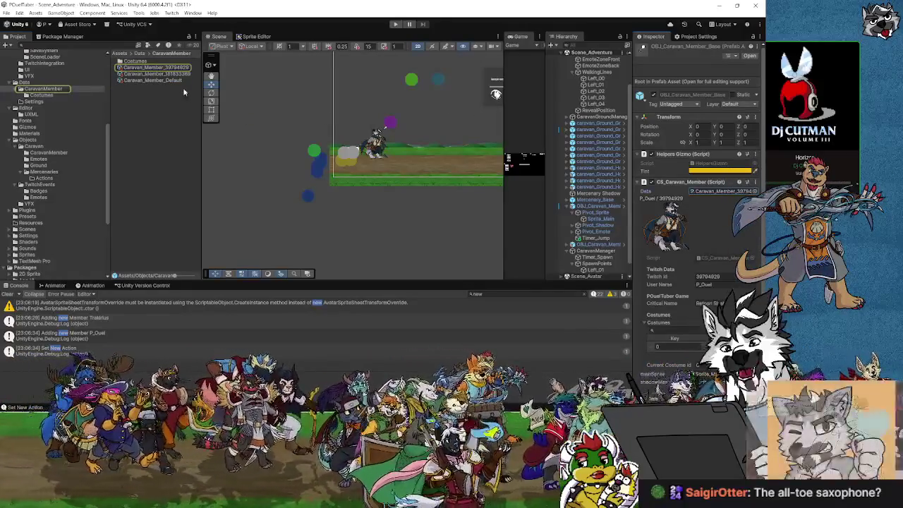
{"action": "left_click", "coordinate": [168, 82]}
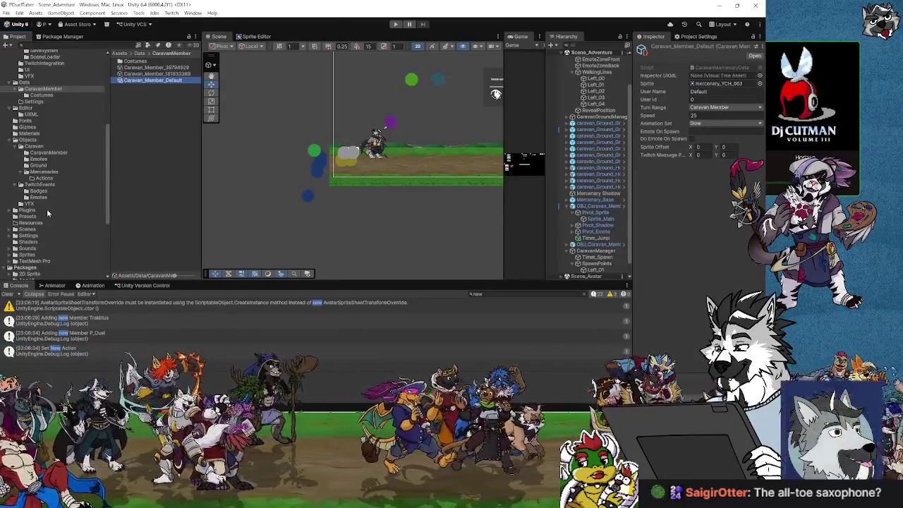
{"action": "left_click", "coordinate": [46, 153]}
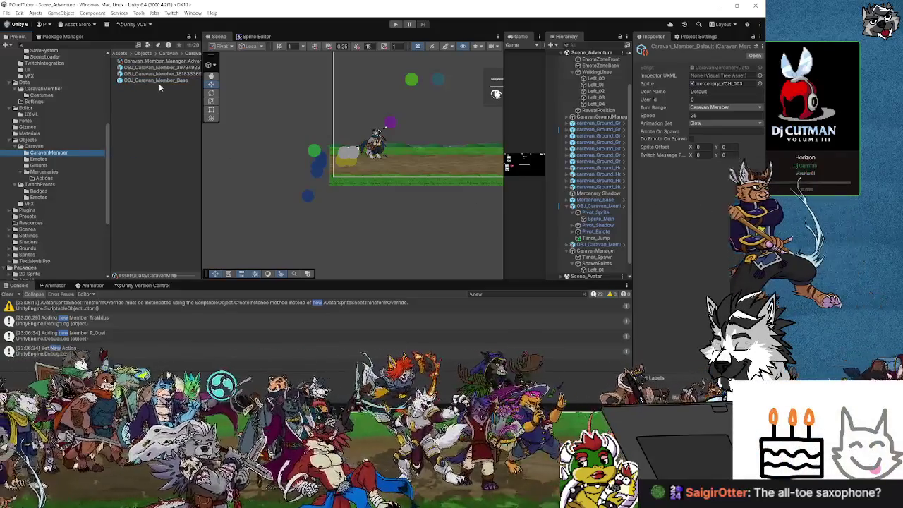
{"action": "left_click", "coordinate": [162, 81]}
Point the prefab's Data field at an existing viewer's member asset and save the project.
{"action": "left_click", "coordinate": [642, 398]}
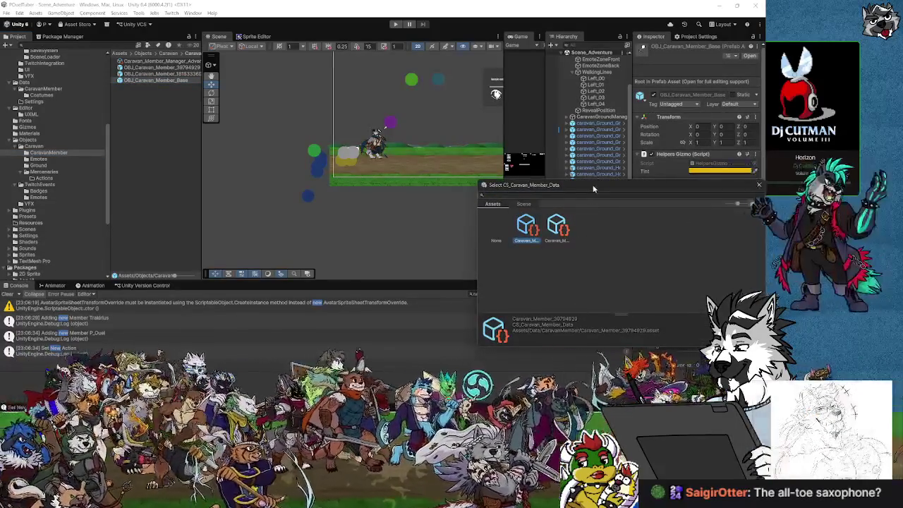
{"action": "mouse_move", "coordinate": [593, 184]}
{"action": "left_mouse_down"}
{"action": "mouse_move", "coordinate": [185, 149]}
{"action": "mouse_move", "coordinate": [272, 133]}
{"action": "left_mouse_up"}
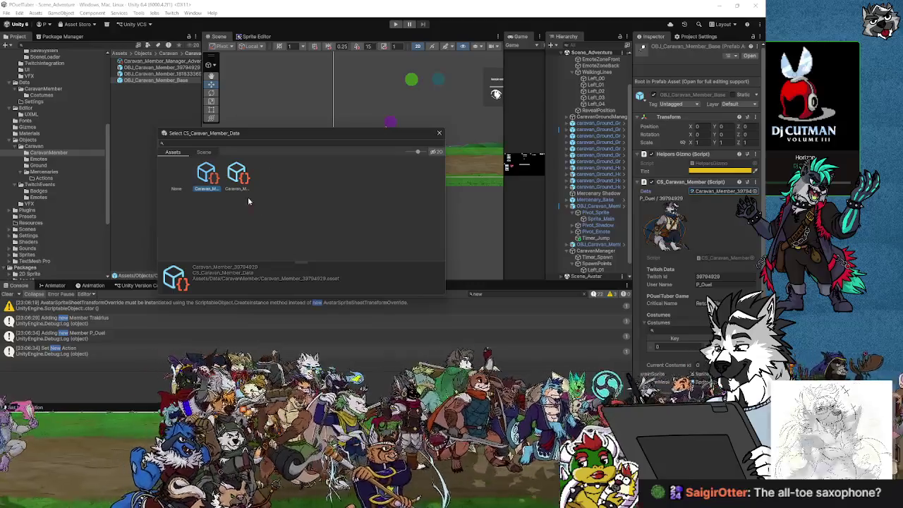
{"action": "left_click", "coordinate": [237, 177]}
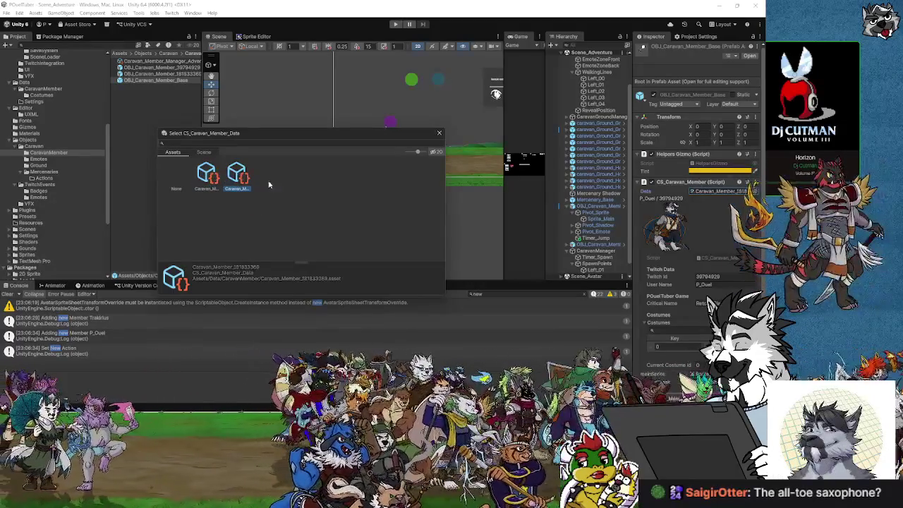
{"action": "left_click", "coordinate": [439, 135]}
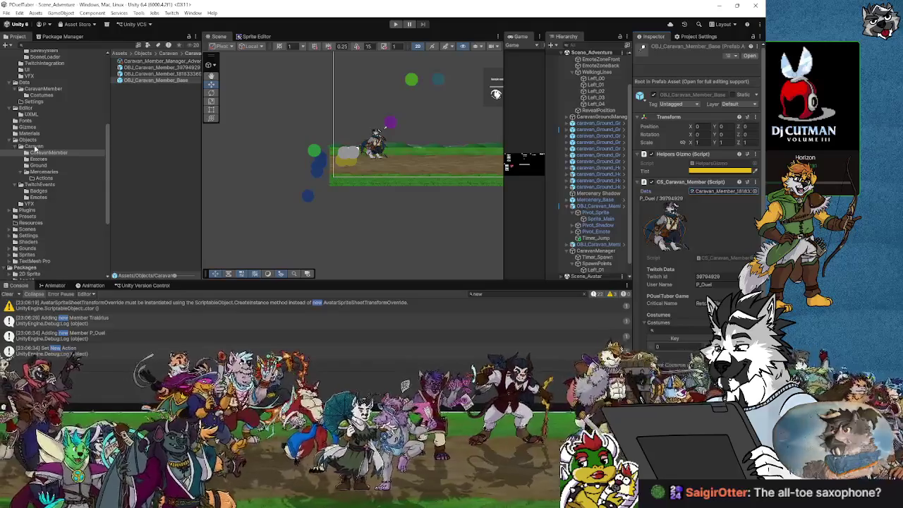
{"action": "left_click", "coordinate": [43, 89]}
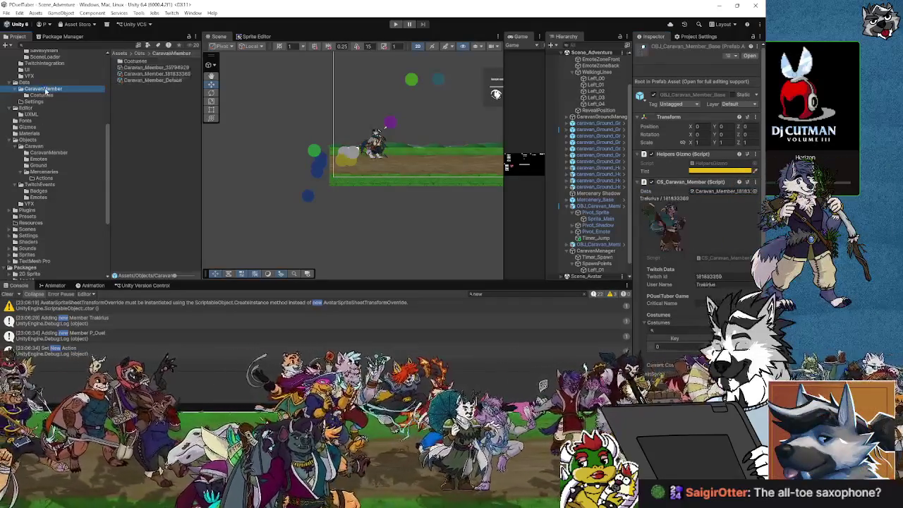
{"action": "left_click", "coordinate": [149, 81]}
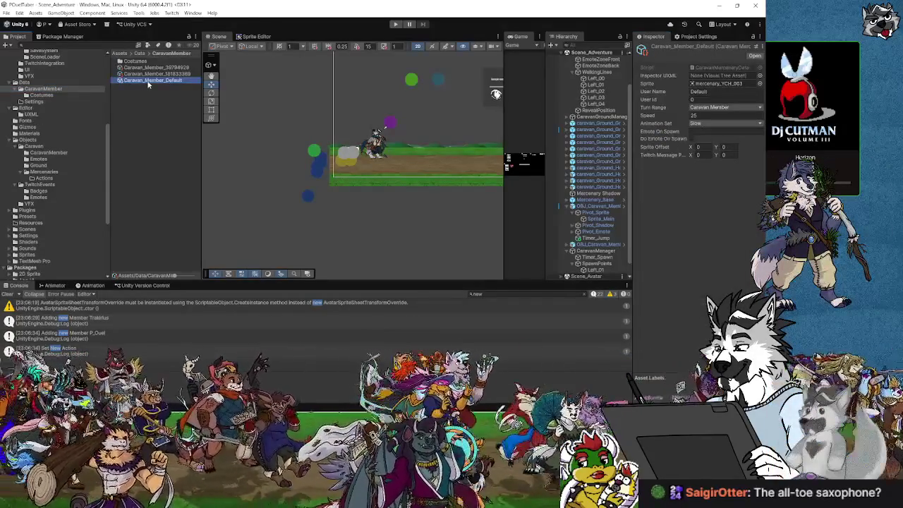
{"action": "left_click", "coordinate": [144, 115]}
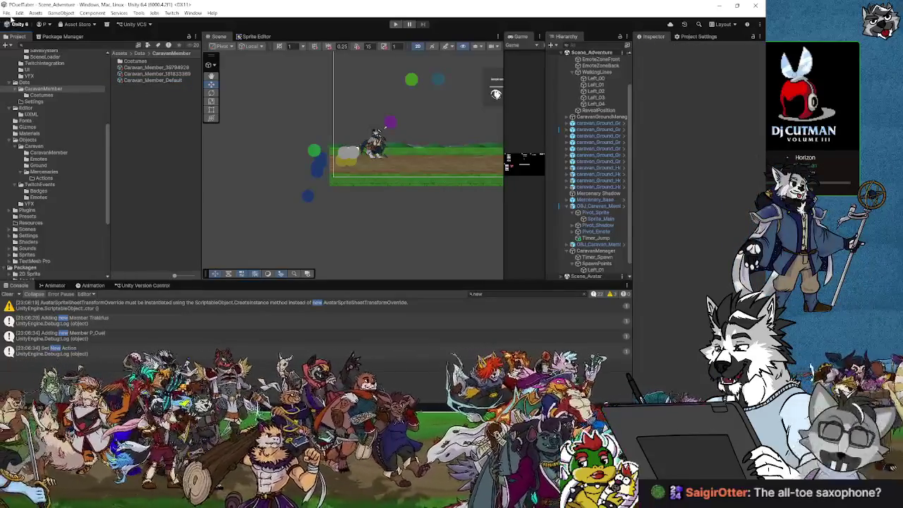
{"action": "left_click", "coordinate": [8, 13]}
{"action": "left_click", "coordinate": [7, 13]}
{"action": "left_click", "coordinate": [7, 13]}
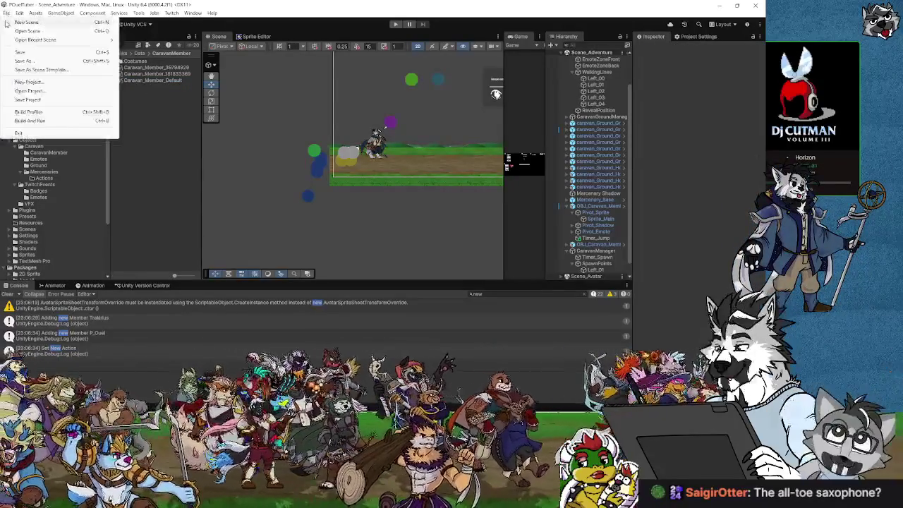
{"action": "left_click", "coordinate": [25, 100]}
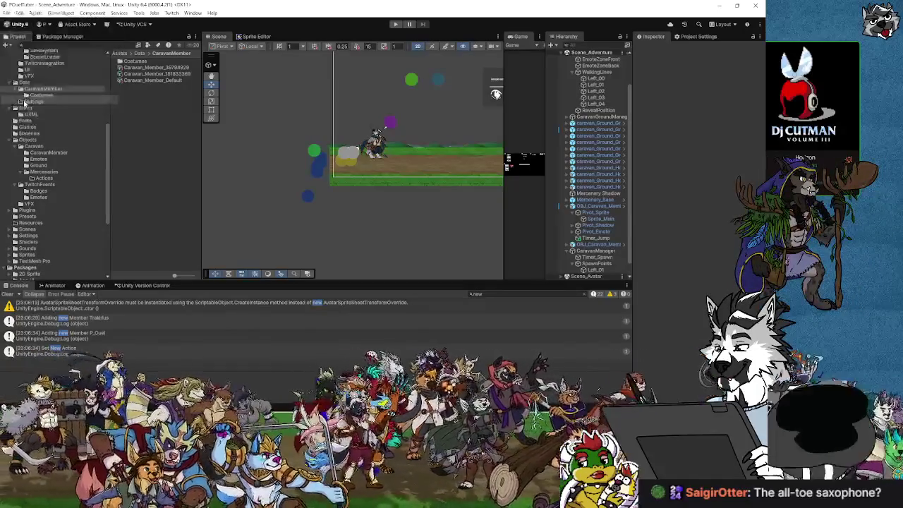
Reopen OBJ_Caravan_Member_Base, preview the member data assets in the picker, and close it unchanged.
{"action": "left_click", "coordinate": [29, 140]}
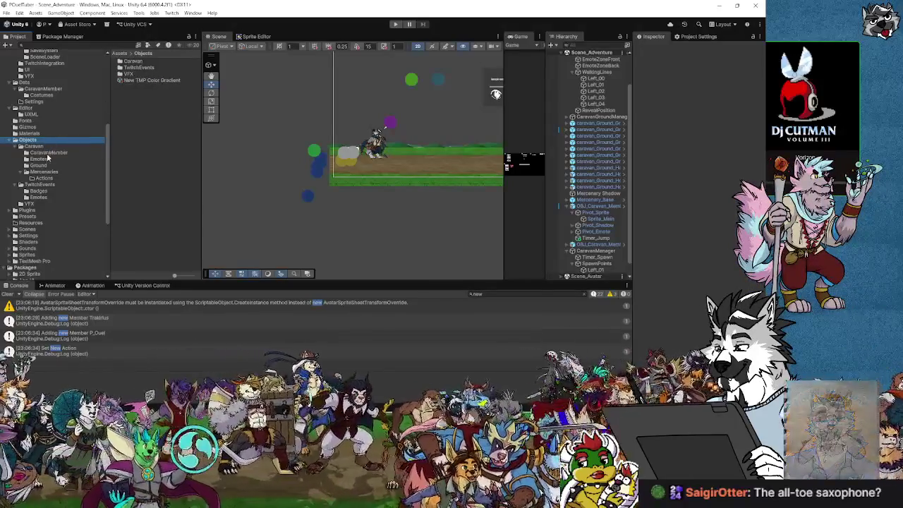
{"action": "left_click", "coordinate": [48, 152]}
{"action": "left_click", "coordinate": [168, 81]}
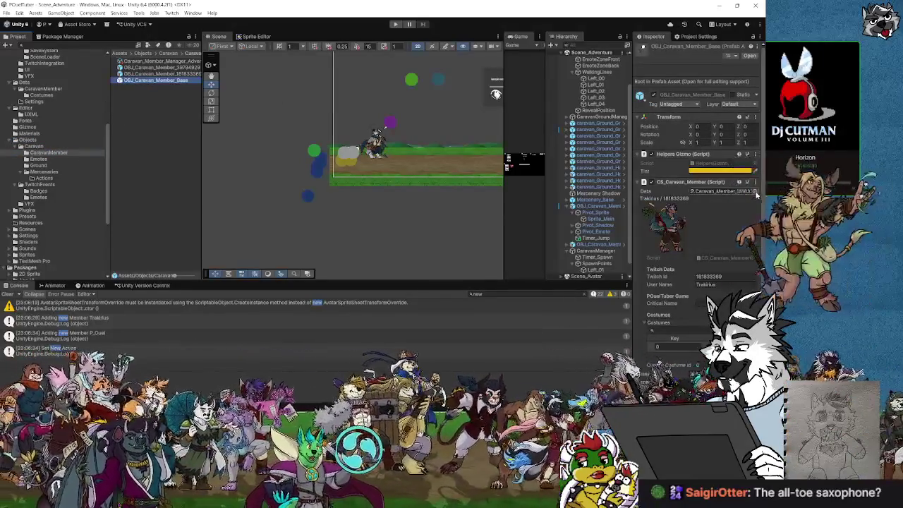
{"action": "left_click", "coordinate": [749, 192]}
{"action": "left_click", "coordinate": [497, 231]}
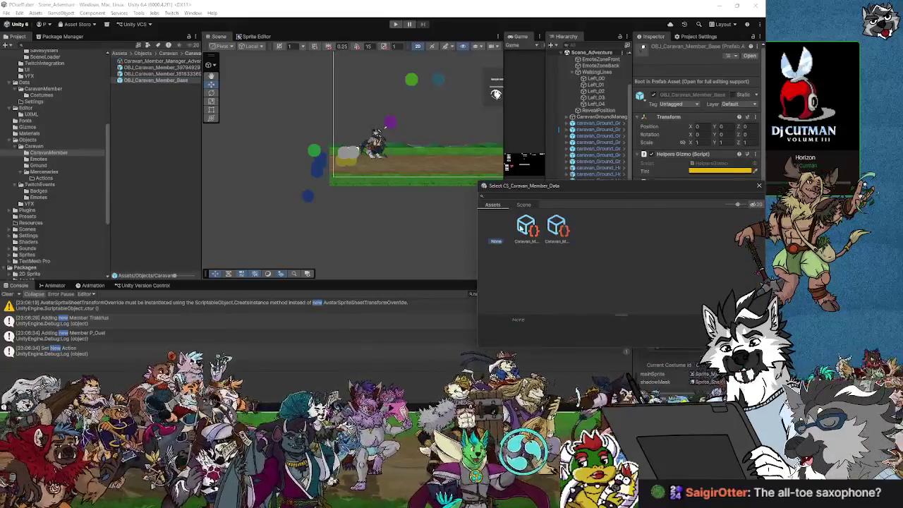
{"action": "left_click", "coordinate": [526, 227]}
{"action": "left_click", "coordinate": [561, 229]}
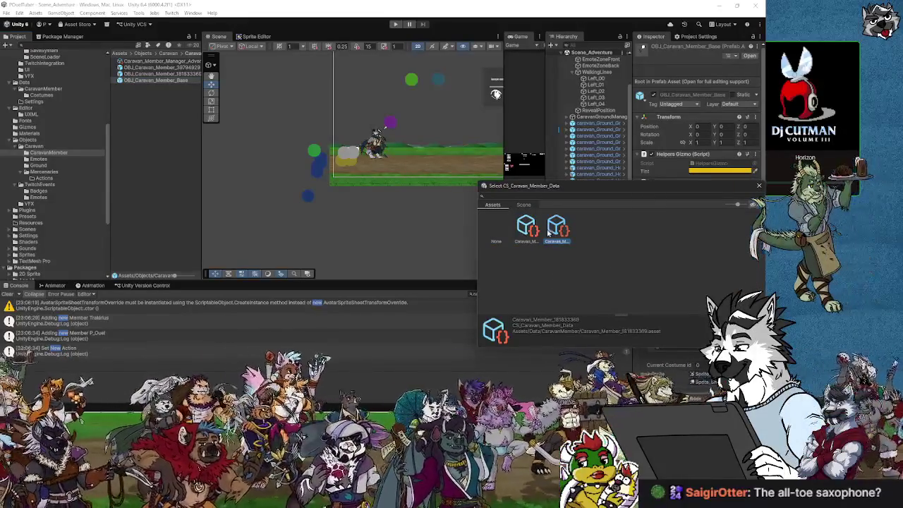
{"action": "mouse_move", "coordinate": [583, 189]}
{"action": "left_mouse_down"}
{"action": "mouse_move", "coordinate": [366, 187]}
{"action": "mouse_move", "coordinate": [335, 130]}
{"action": "left_mouse_up"}
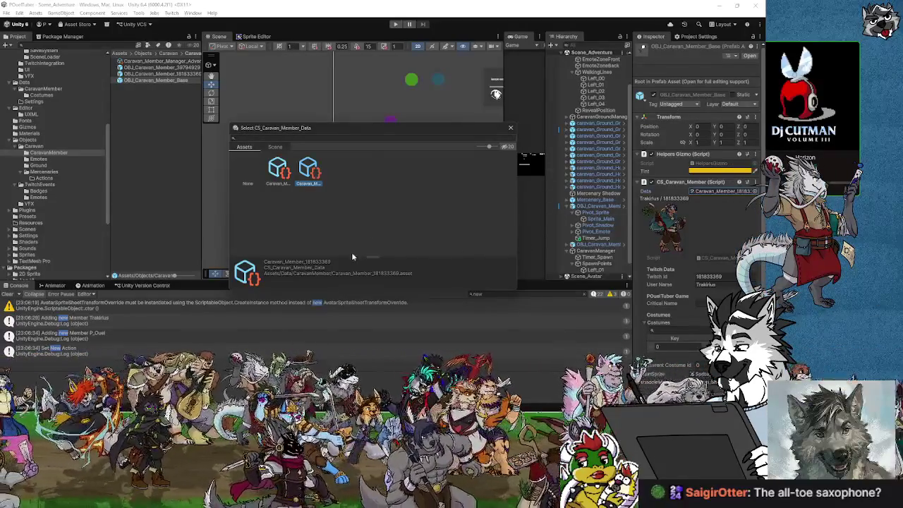
{"action": "left_click", "coordinate": [273, 168]}
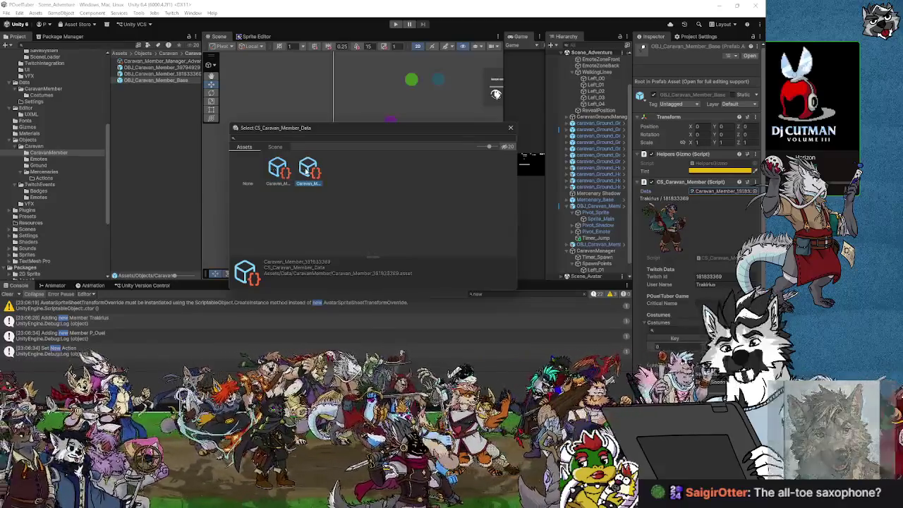
{"action": "left_click", "coordinate": [295, 172]}
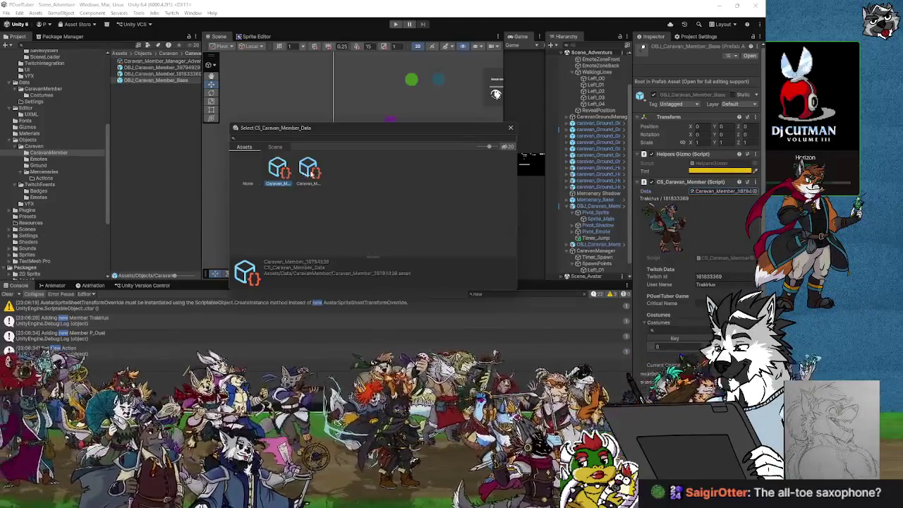
{"action": "left_click", "coordinate": [511, 128]}
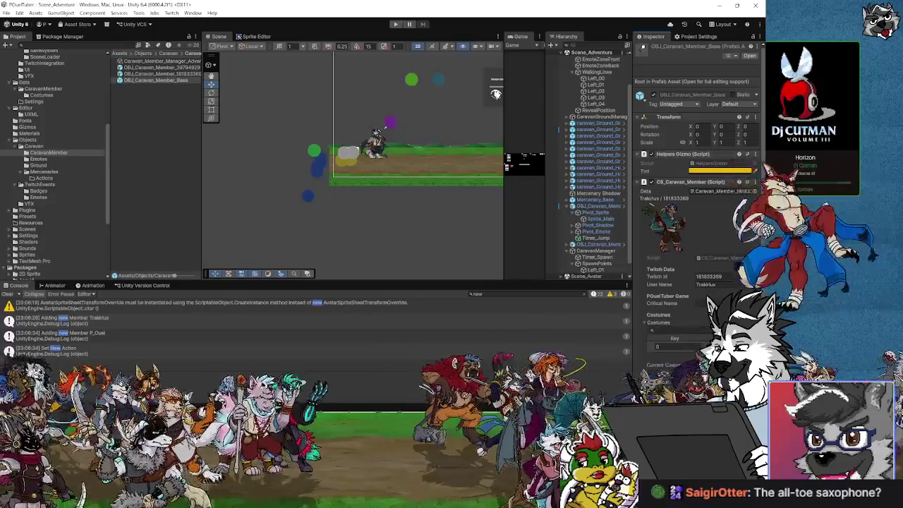
{"action": "scroll", "coordinate": [716, 288], "scroll_direction": "down", "scroll_amount": 1}
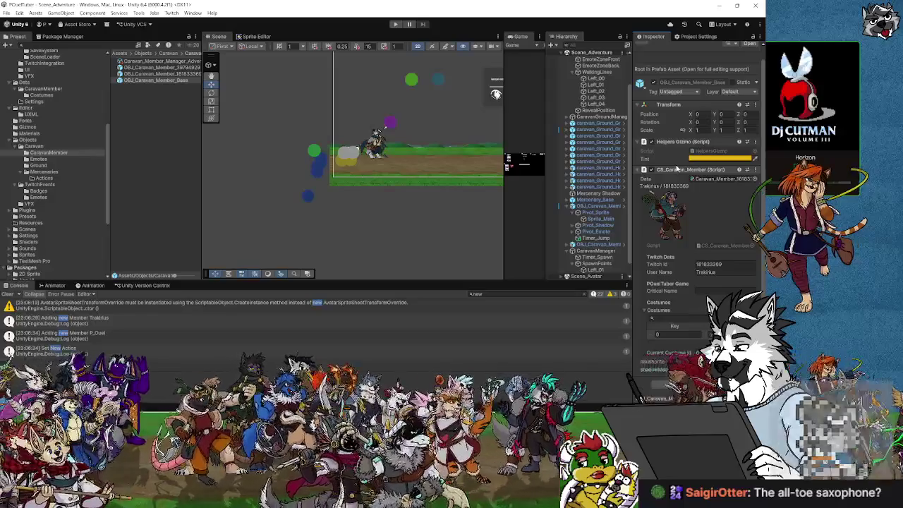
{"action": "left_click_drag", "start_coordinate": [440, 220], "coordinate": [343, 215]}
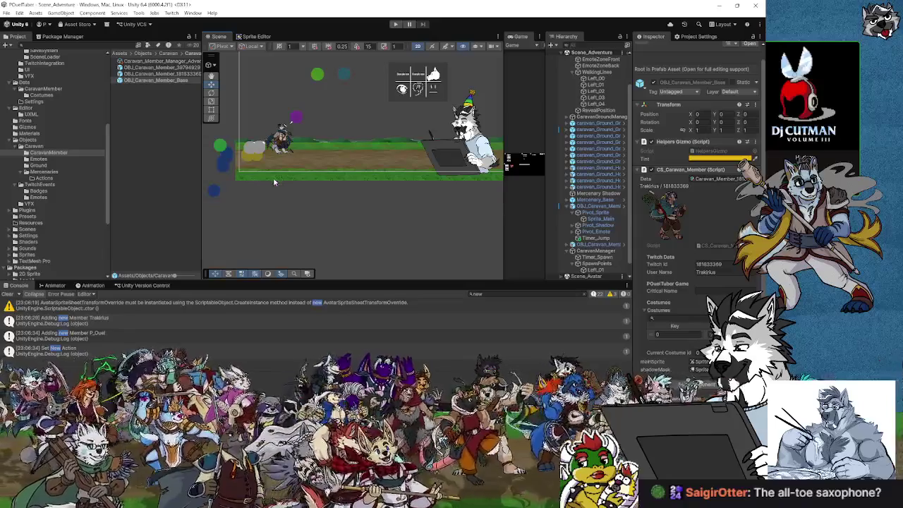
Locate the prefab's CS_Caravan_Member script and data asset, then reselect OBJ_Caravan_Member_Base.
{"action": "left_click", "coordinate": [724, 246]}
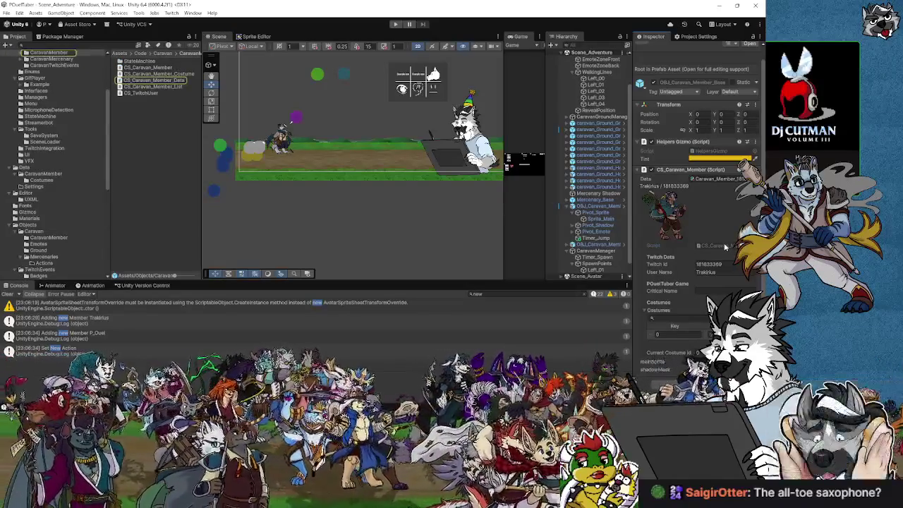
{"action": "left_click", "coordinate": [715, 179]}
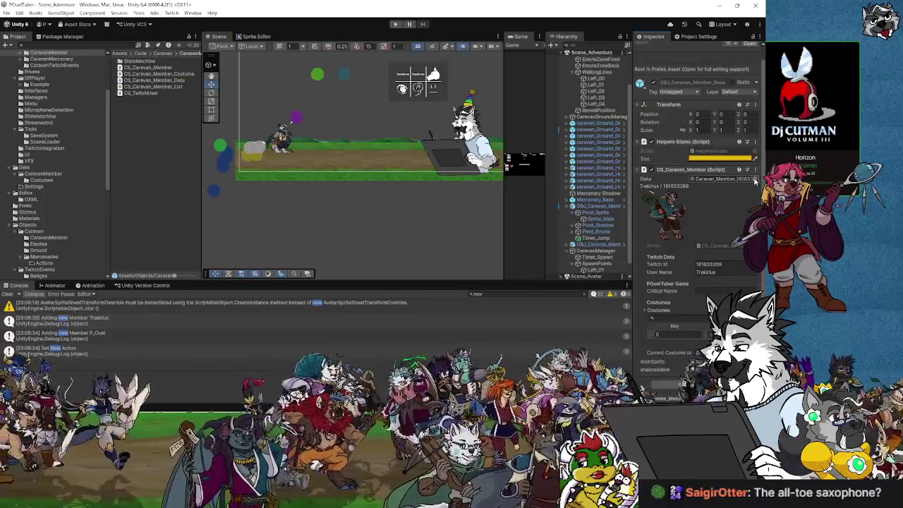
{"action": "left_click", "coordinate": [740, 180]}
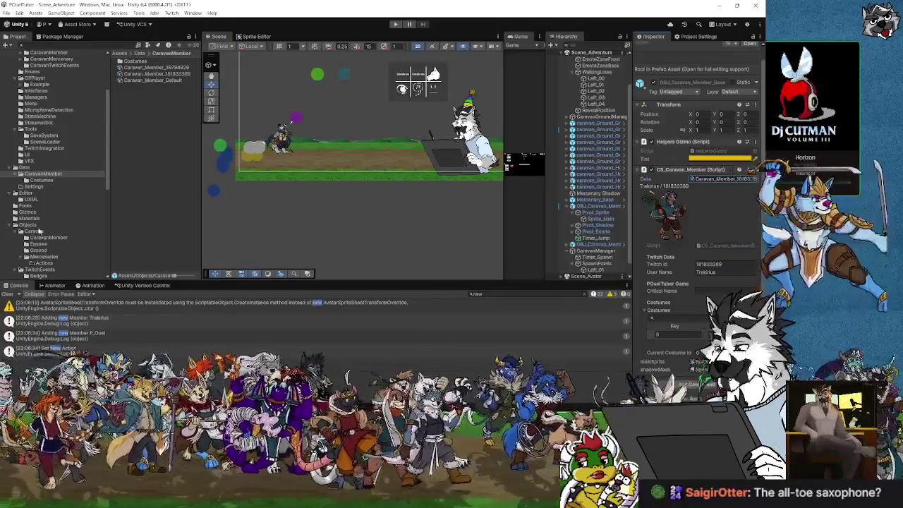
{"action": "left_click", "coordinate": [34, 226]}
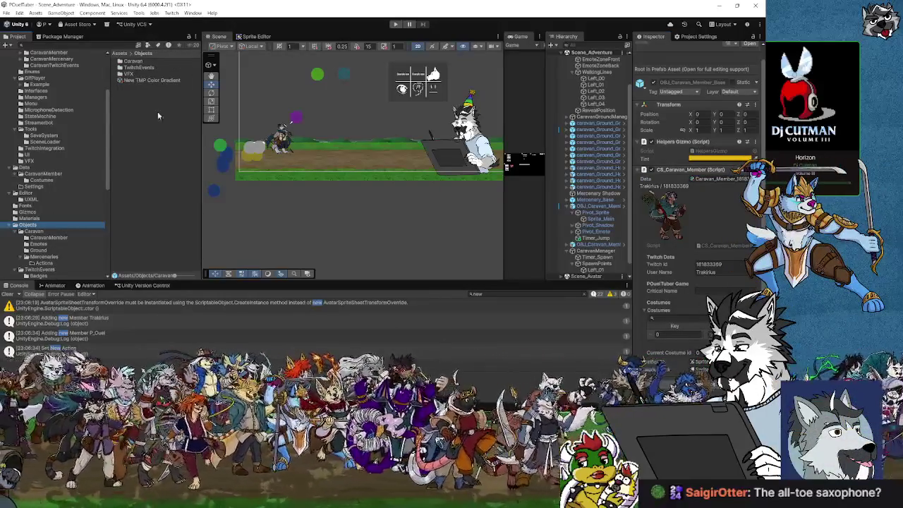
{"action": "scroll", "coordinate": [60, 226], "scroll_direction": "down", "scroll_amount": 2}
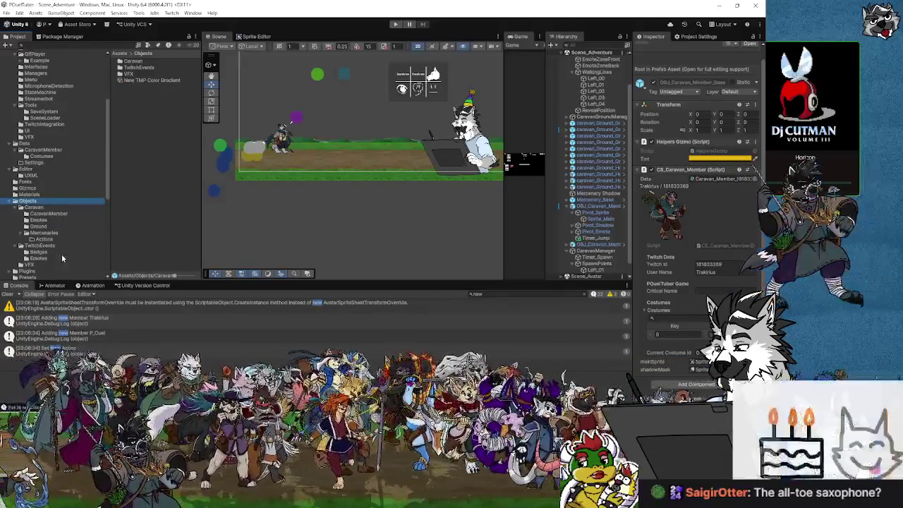
{"action": "left_click", "coordinate": [46, 213]}
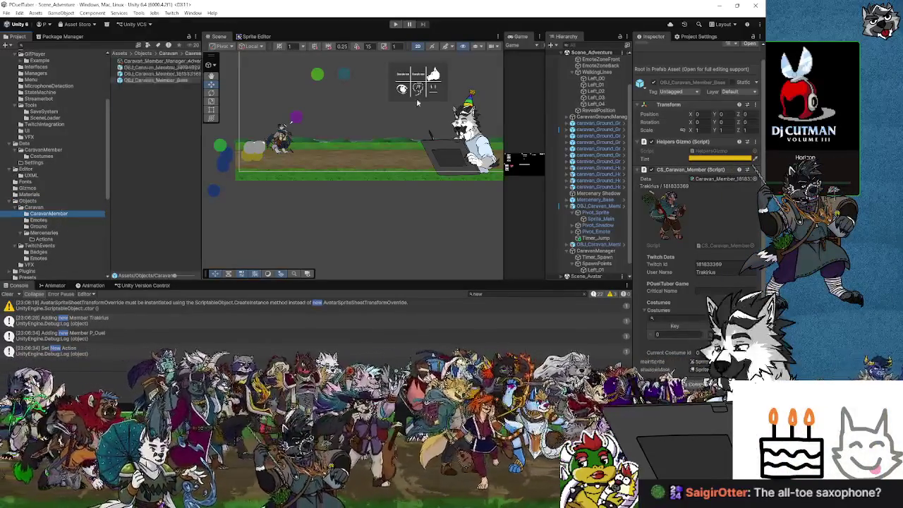
{"action": "left_click", "coordinate": [156, 80]}
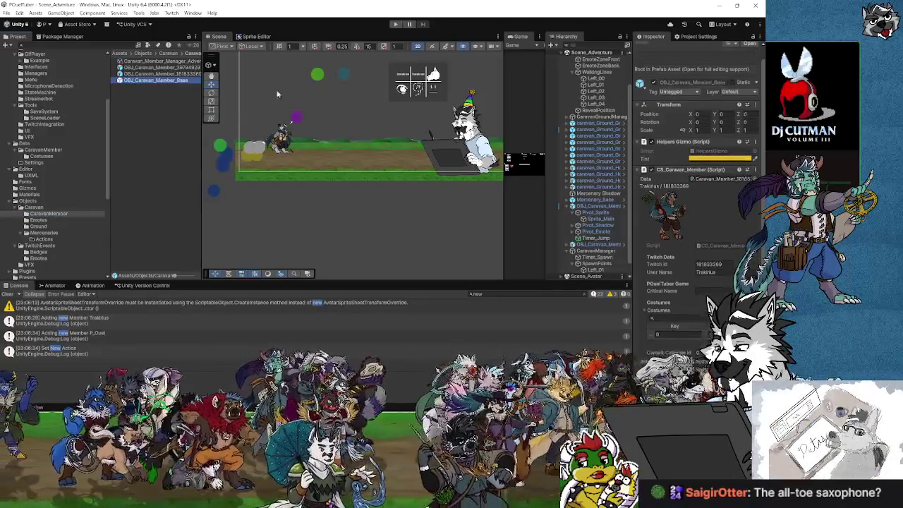
{"action": "left_click", "coordinate": [752, 39]}
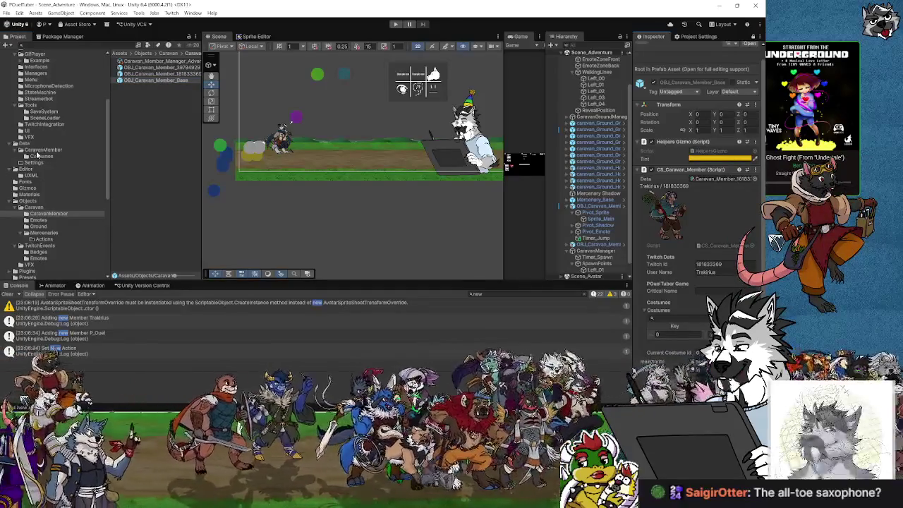
Open Data/CaravanMember and look through each member asset, starting with Caravan_Member_Default.
{"action": "left_click", "coordinate": [31, 151]}
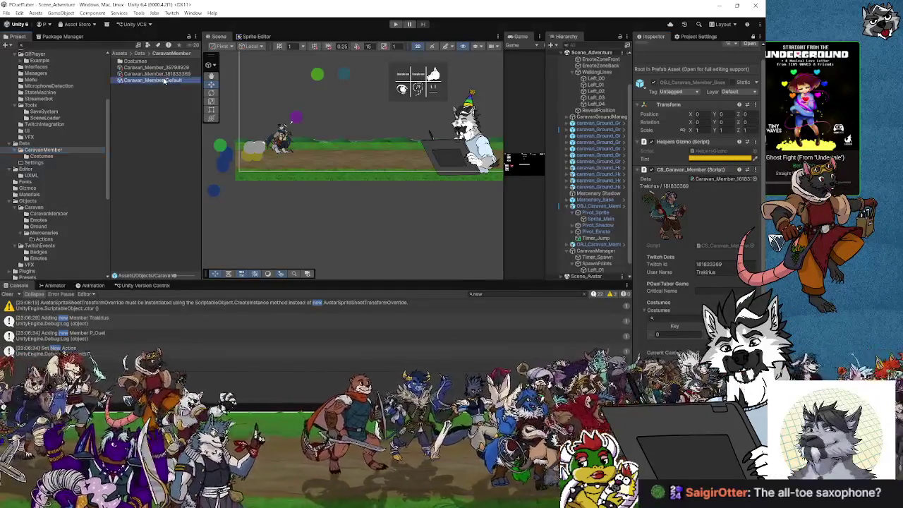
{"action": "left_click", "coordinate": [728, 179]}
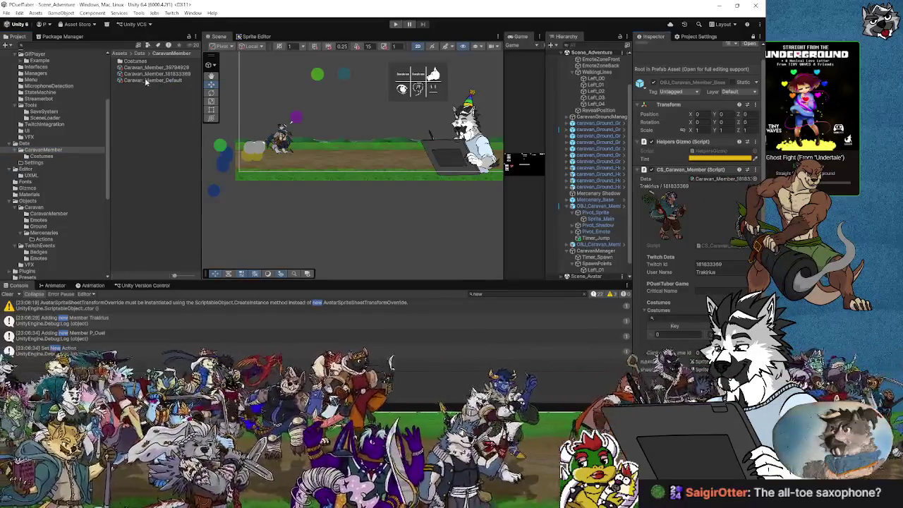
{"action": "left_click", "coordinate": [146, 81]}
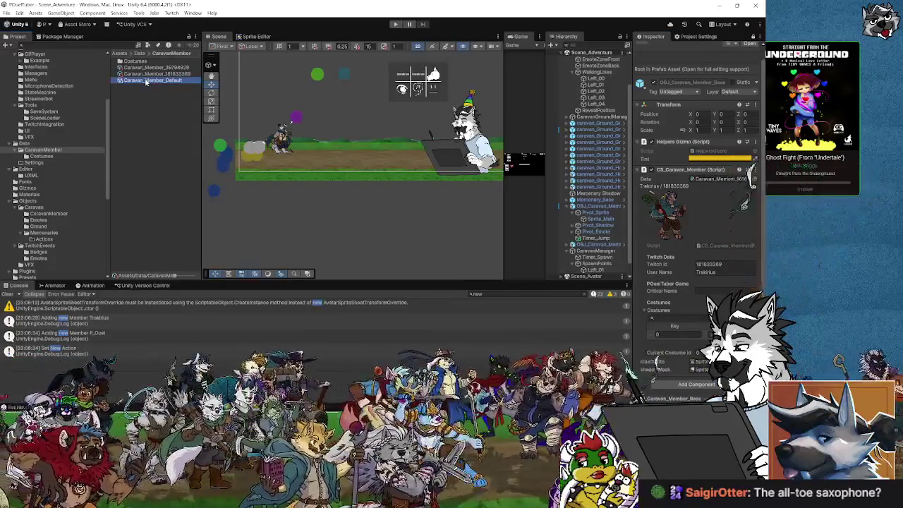
{"action": "left_click", "coordinate": [752, 37]}
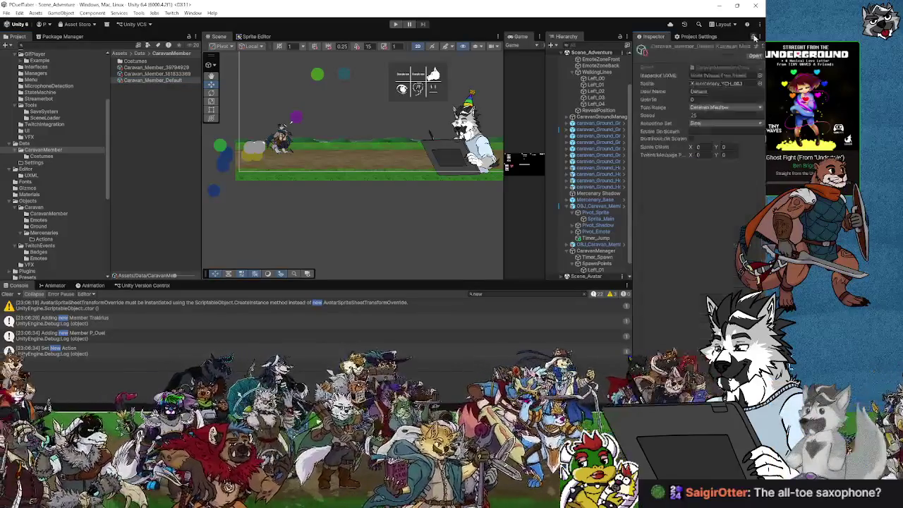
{"action": "left_click", "coordinate": [151, 67]}
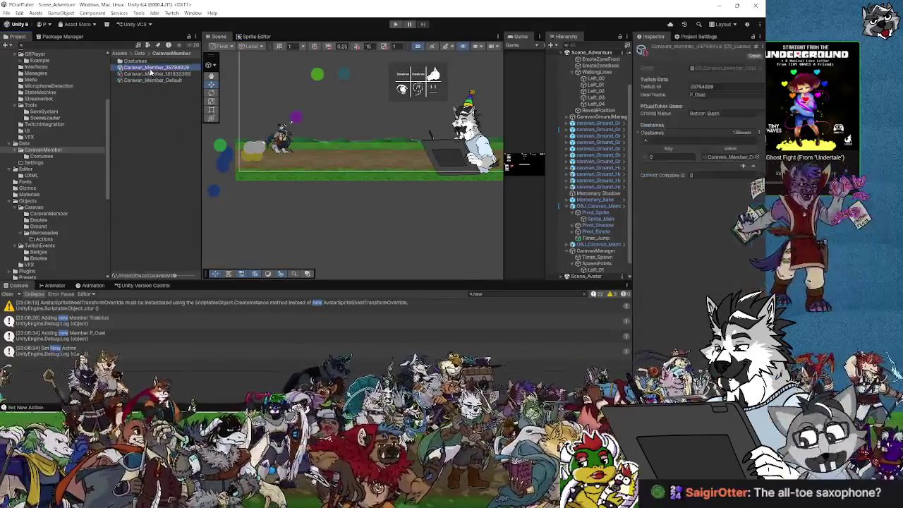
{"action": "left_click", "coordinate": [151, 73]}
{"action": "left_click", "coordinate": [152, 81]}
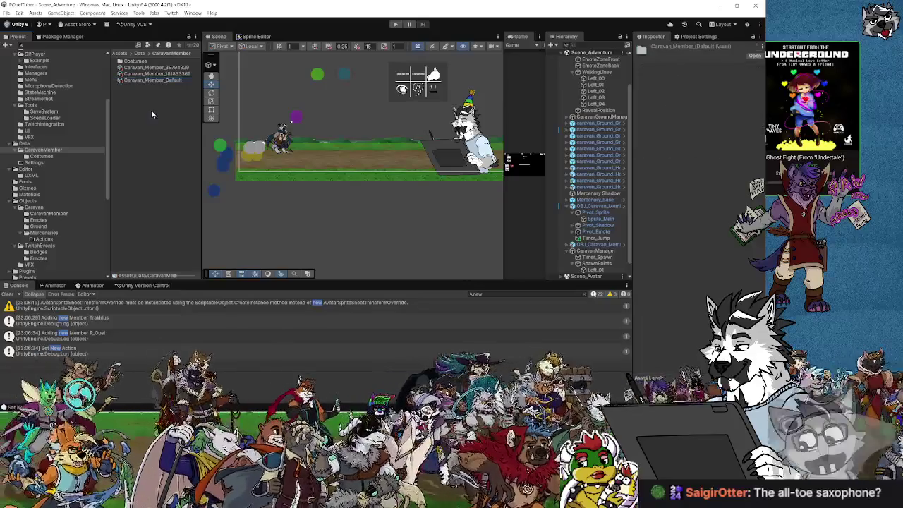
Create a new caravan member data asset via Create > Caravan > Create New Member.
{"action": "right_click", "coordinate": [151, 110]}
{"action": "mouse_move", "coordinate": [173, 116]}
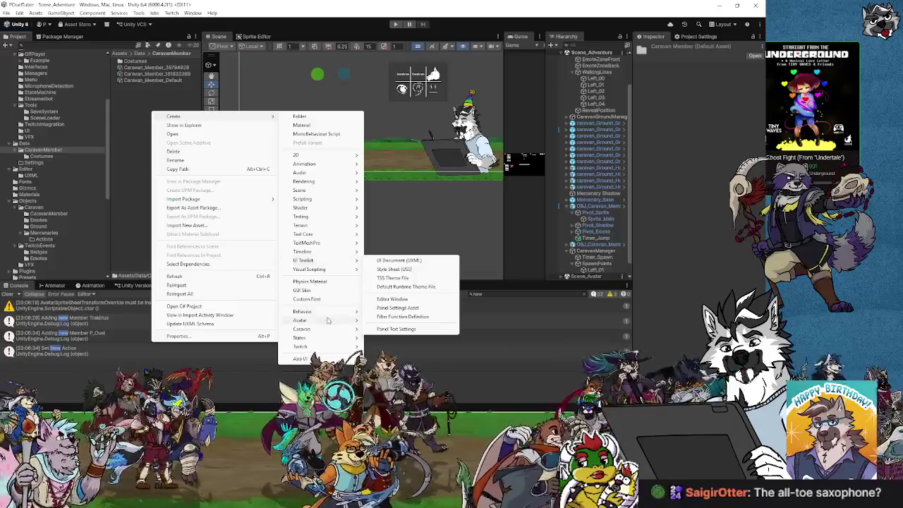
{"action": "mouse_move", "coordinate": [327, 330]}
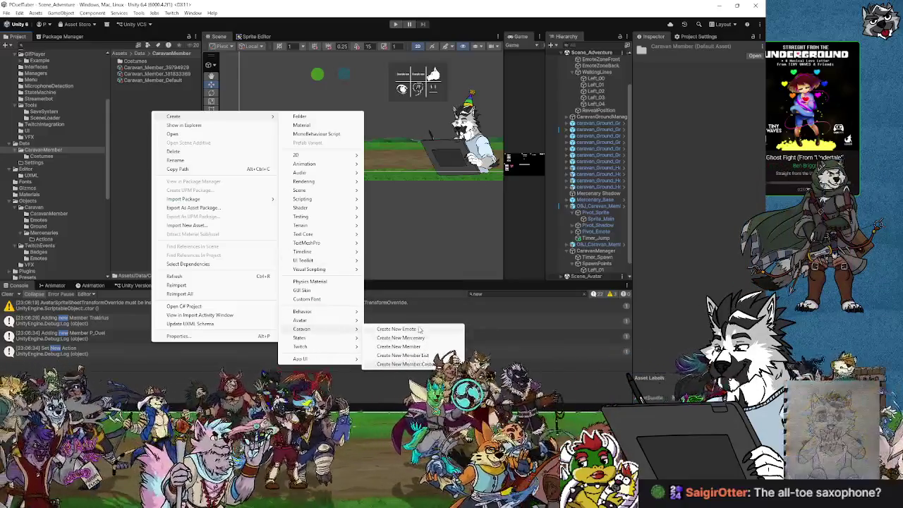
{"action": "mouse_move", "coordinate": [311, 342]}
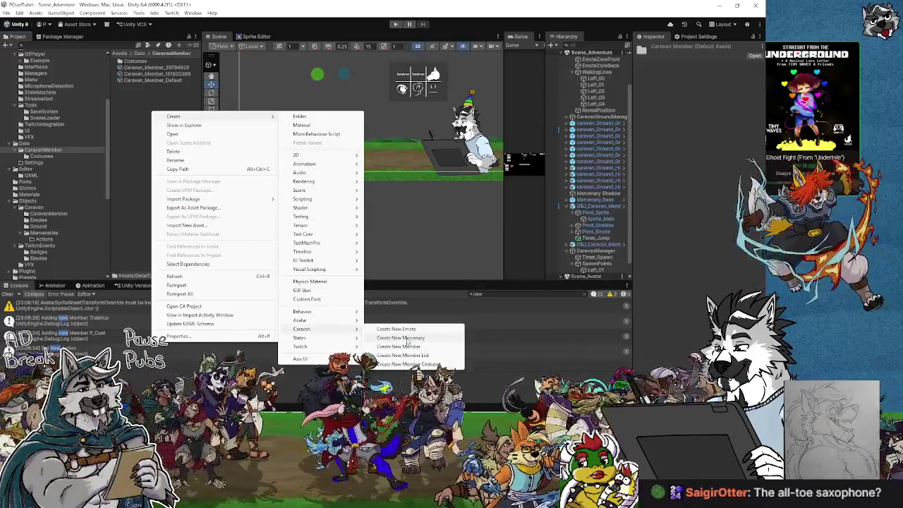
{"action": "left_click", "coordinate": [410, 348]}
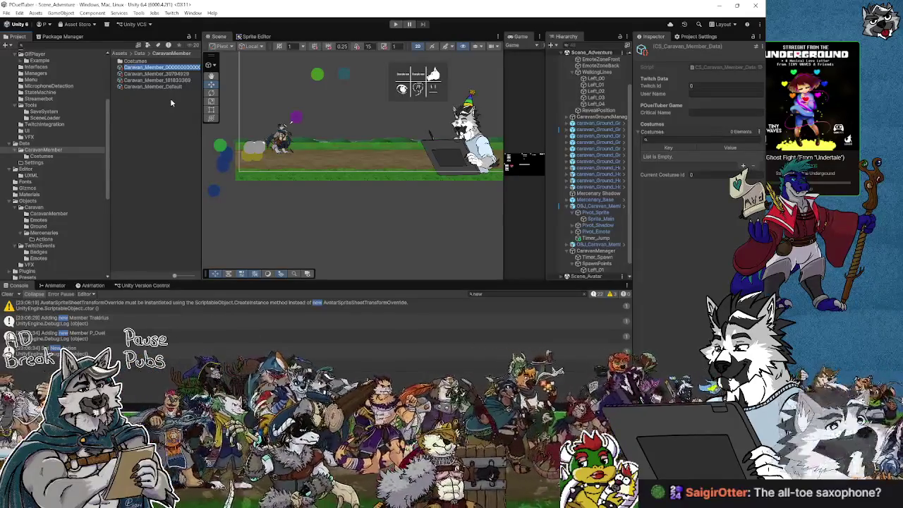
Delete the Caravan_Member_Default asset from the CaravanMember folder.
{"action": "left_click", "coordinate": [171, 88]}
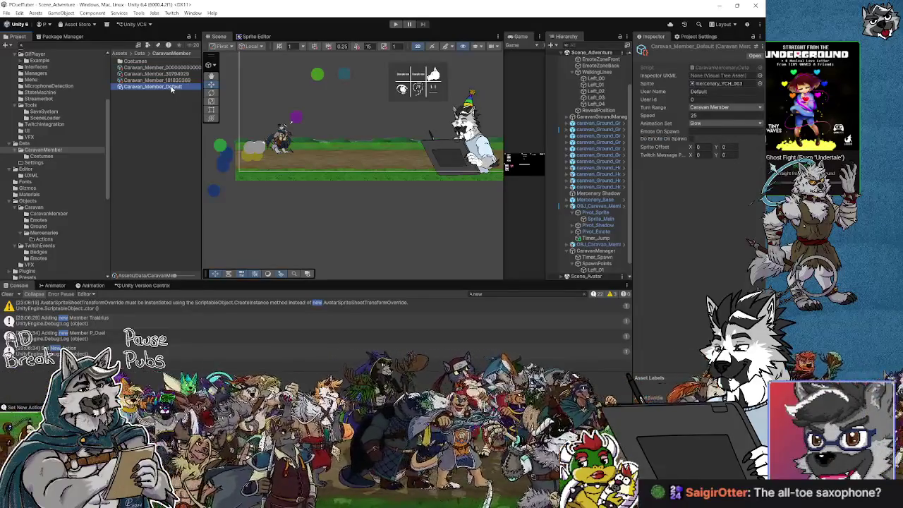
{"action": "key", "text": "Delete"}
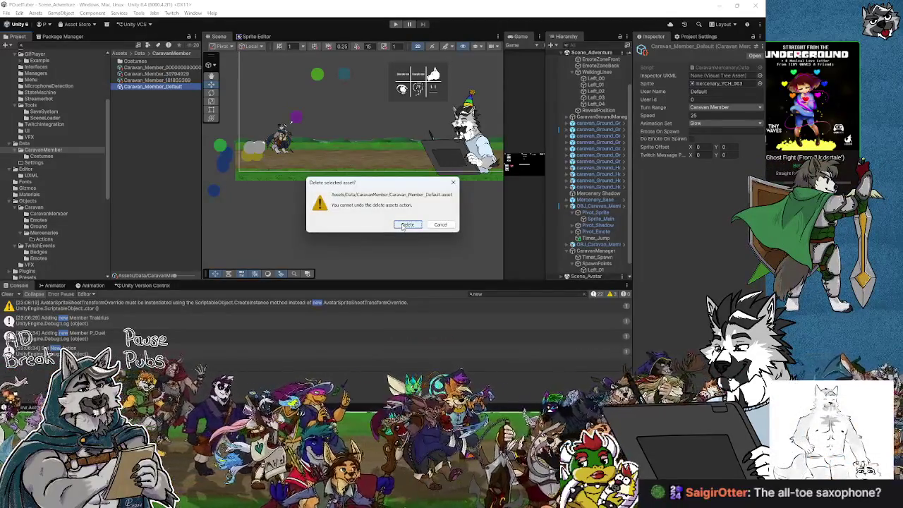
{"action": "left_click", "coordinate": [406, 225]}
{"action": "left_click", "coordinate": [169, 68]}
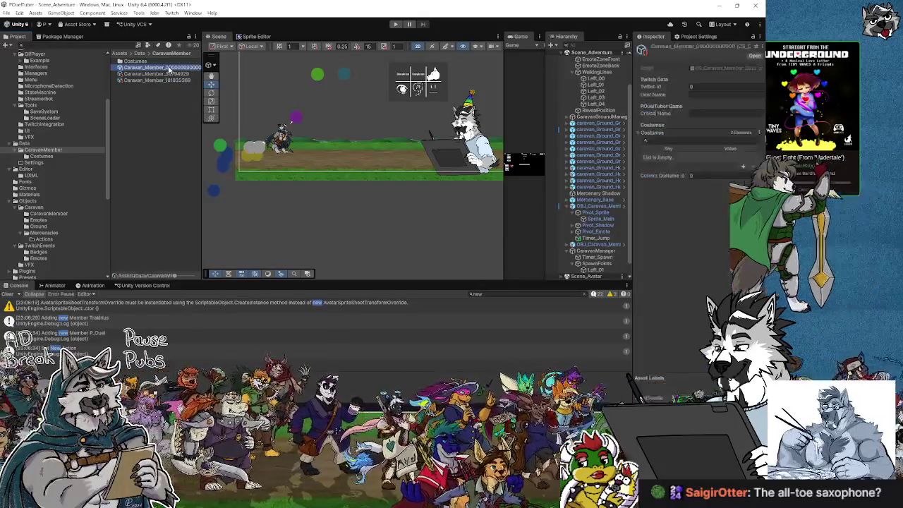
Give the placeholder member asset Twitch Id 0 and User Name Default.
{"action": "left_click", "coordinate": [169, 67]}
{"action": "key", "text": "BackSpace"}
{"action": "key", "text": "BackSpace"}
{"action": "key", "text": "BackSpace"}
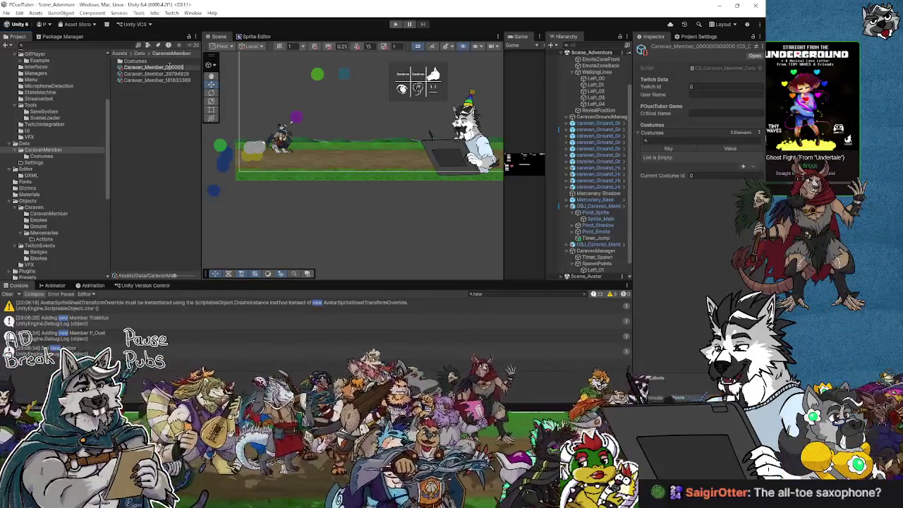
{"action": "left_click", "coordinate": [708, 88]}
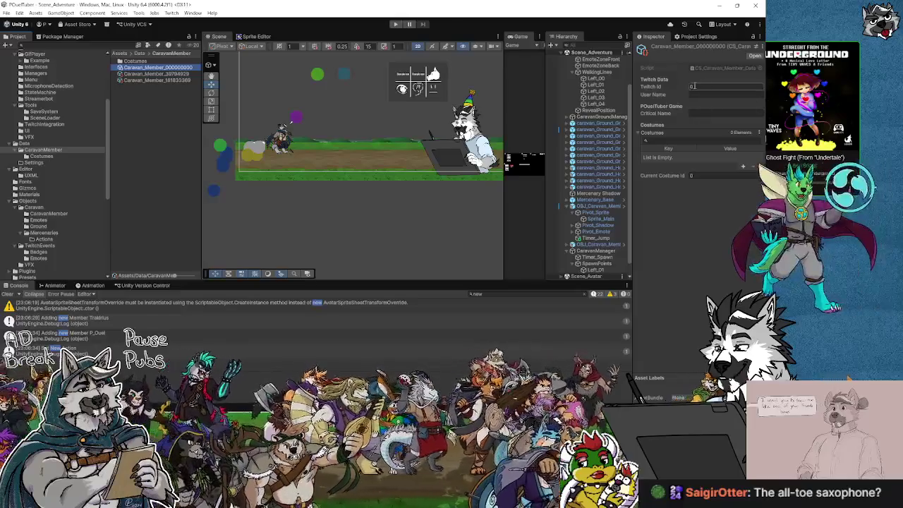
{"action": "left_click", "coordinate": [699, 94]}
{"action": "type", "text": "Do"}
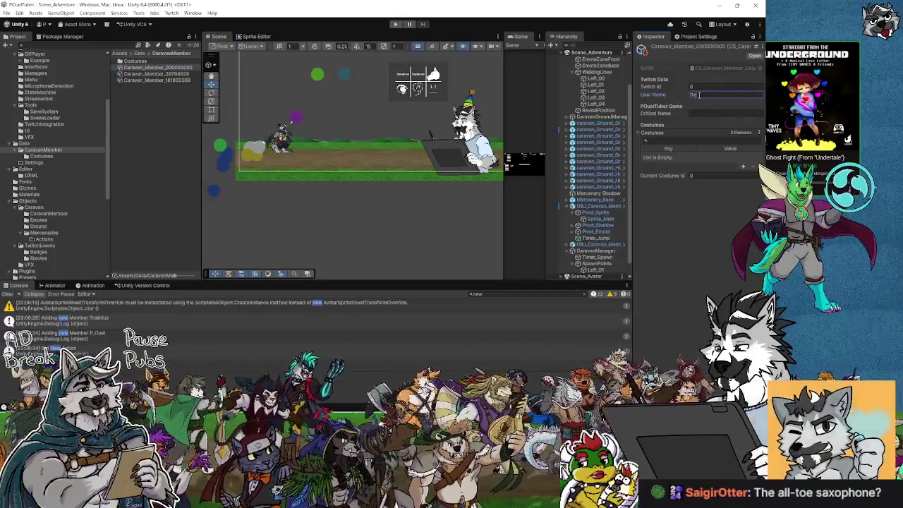
{"action": "type", "text": "lt"}
{"action": "key", "text": "Return"}
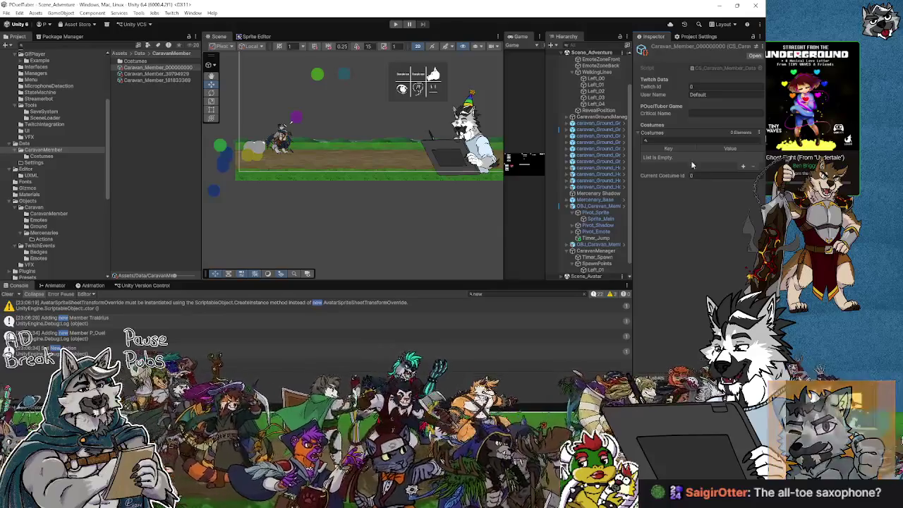
{"action": "left_click", "coordinate": [674, 141]}
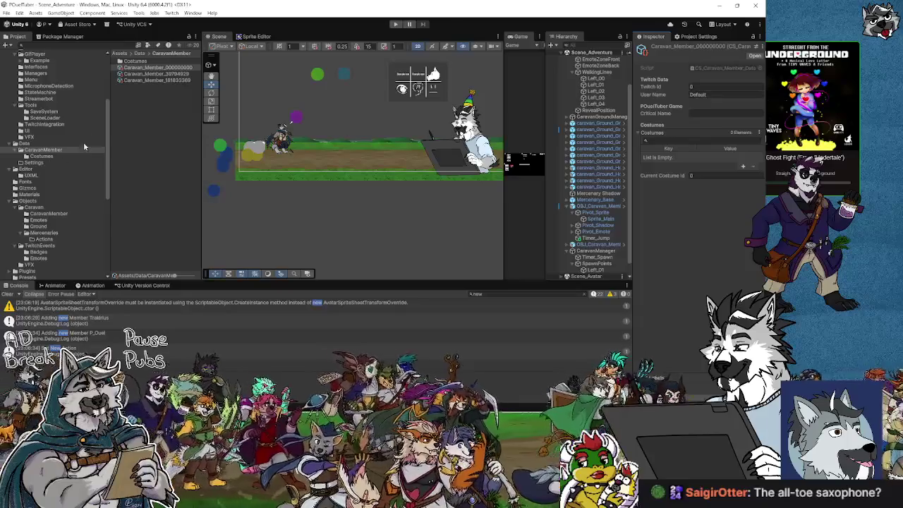
Compare with a real caravan member asset, then open the Costumes folder.
{"action": "left_click", "coordinate": [144, 75]}
{"action": "left_click", "coordinate": [151, 79]}
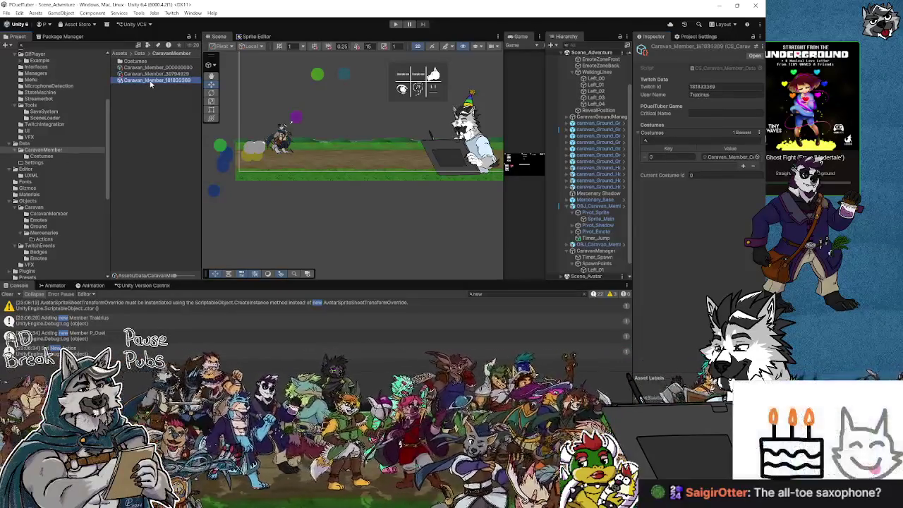
{"action": "double_click", "coordinate": [135, 61]}
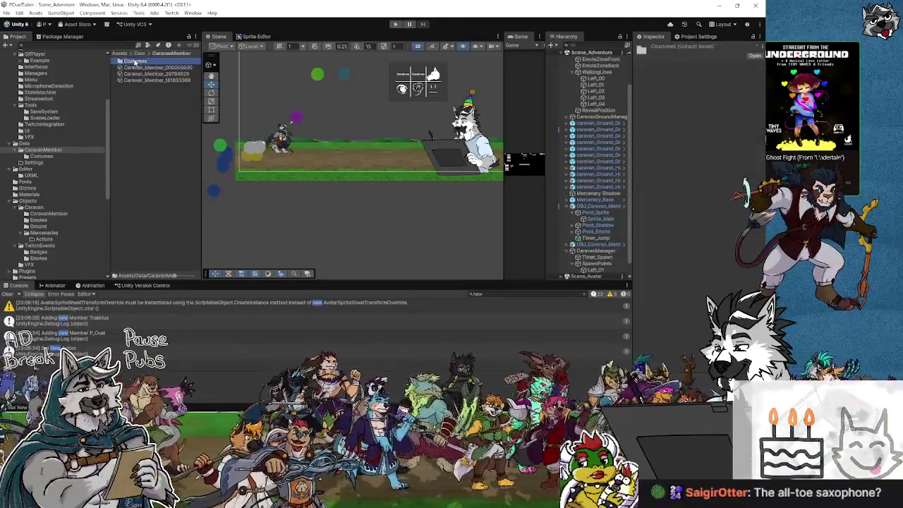
Review the two costume assets, then create a folder named 000 inside Costumes.
{"action": "left_click", "coordinate": [134, 62]}
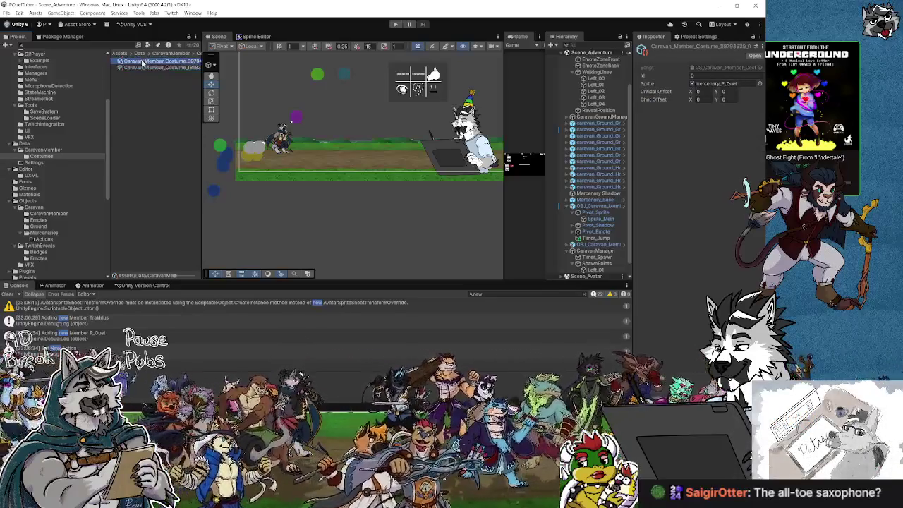
{"action": "left_click", "coordinate": [144, 67]}
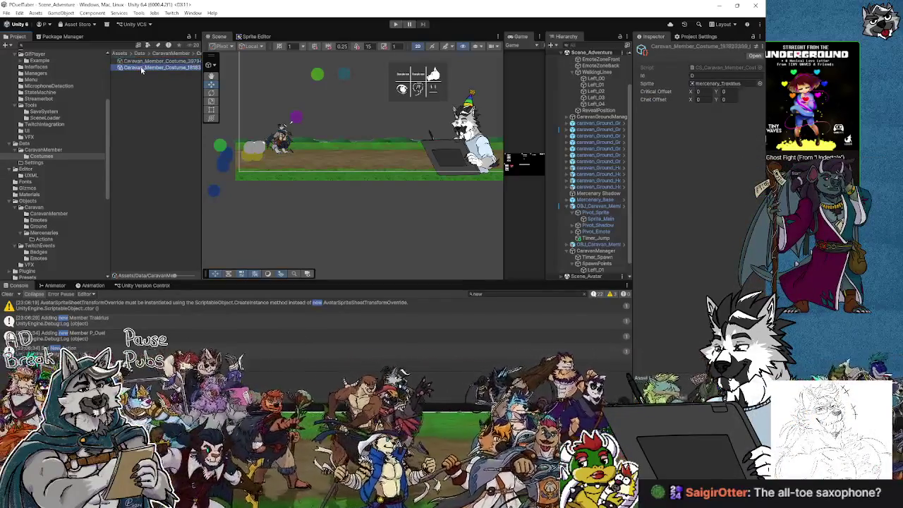
{"action": "left_click", "coordinate": [48, 156]}
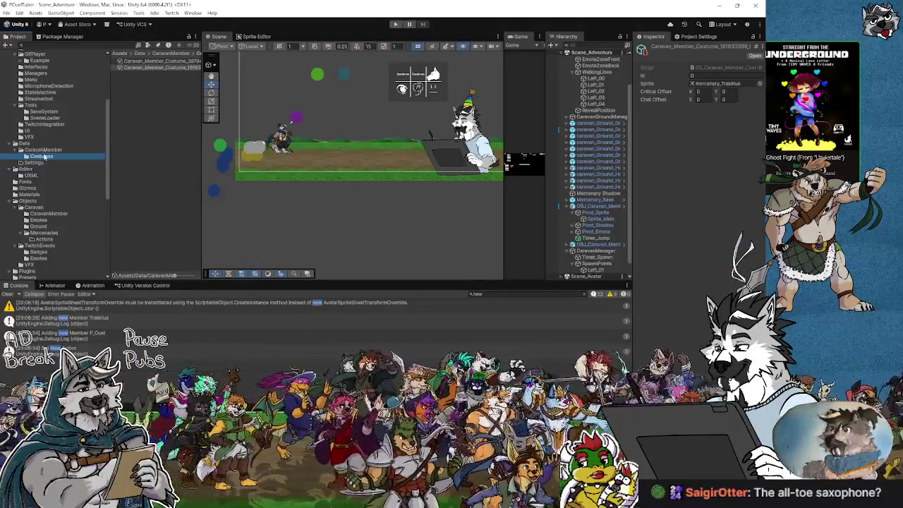
{"action": "right_click", "coordinate": [147, 93]}
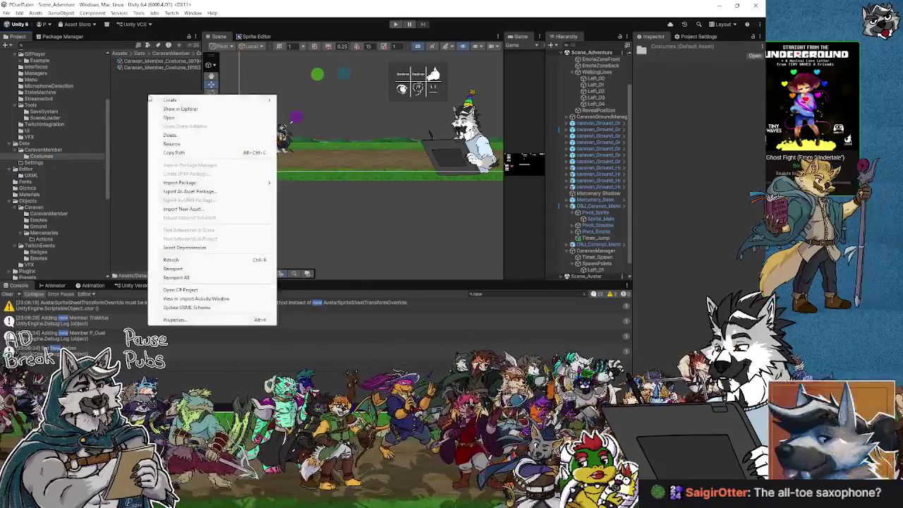
{"action": "mouse_move", "coordinate": [254, 100]}
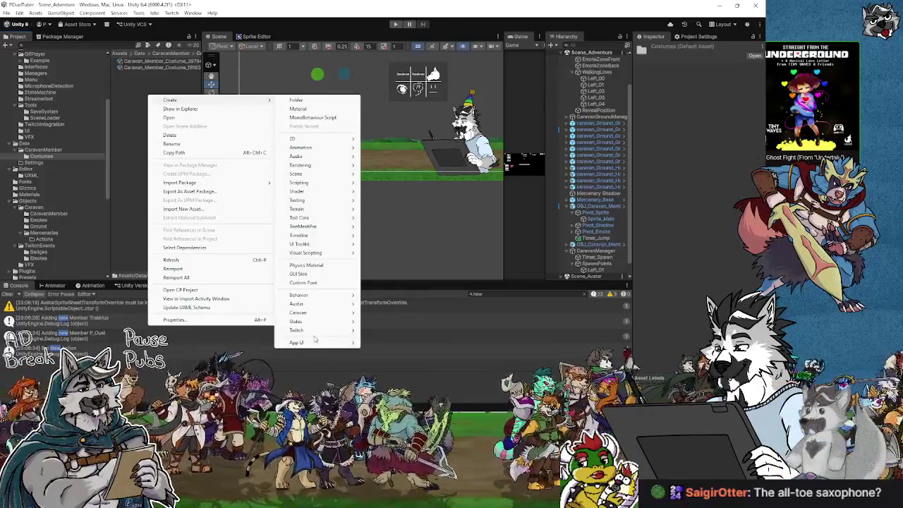
{"action": "left_click", "coordinate": [300, 100]}
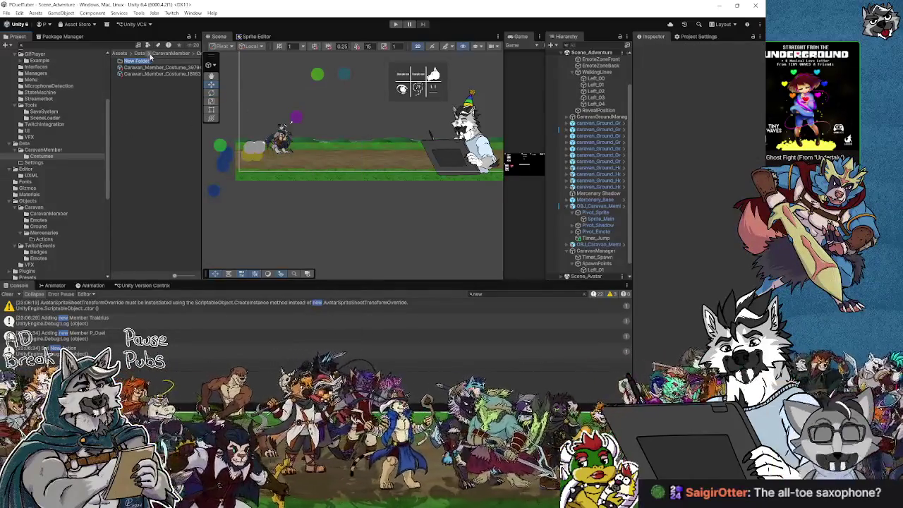
{"action": "type", "text": "gdd"}
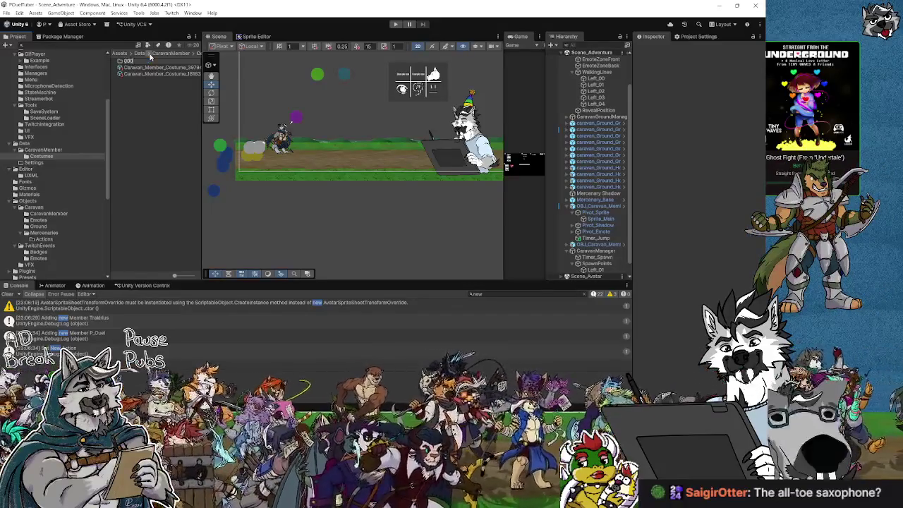
{"action": "key", "text": "Return"}
Move both Caravan_Member_Costume assets into the 000 folder.
{"action": "left_click", "coordinate": [131, 68]}
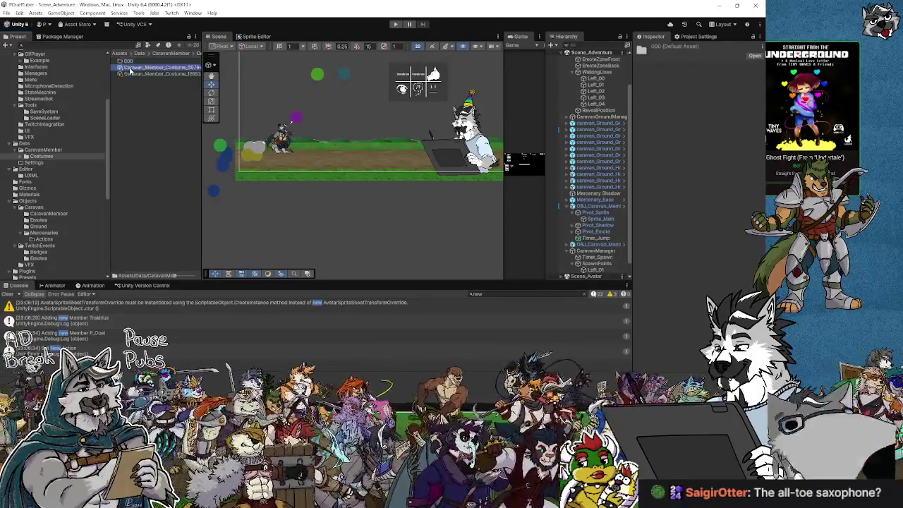
{"action": "left_click", "coordinate": [139, 74], "text": "shift"}
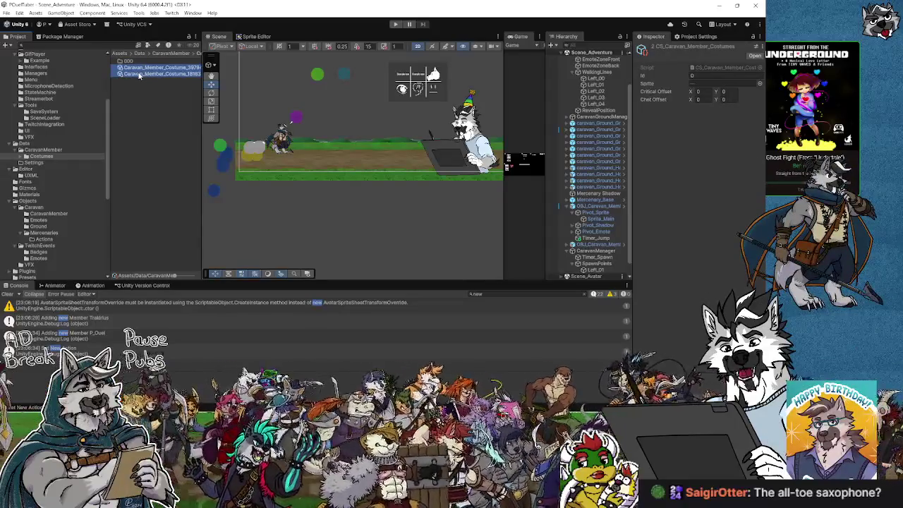
{"action": "left_click_drag", "start_coordinate": [132, 65], "coordinate": [130, 62]}
Inside the 000 folder, add a new blank asset with Create > Caravan > Create New Member Costume.
{"action": "double_click", "coordinate": [128, 61]}
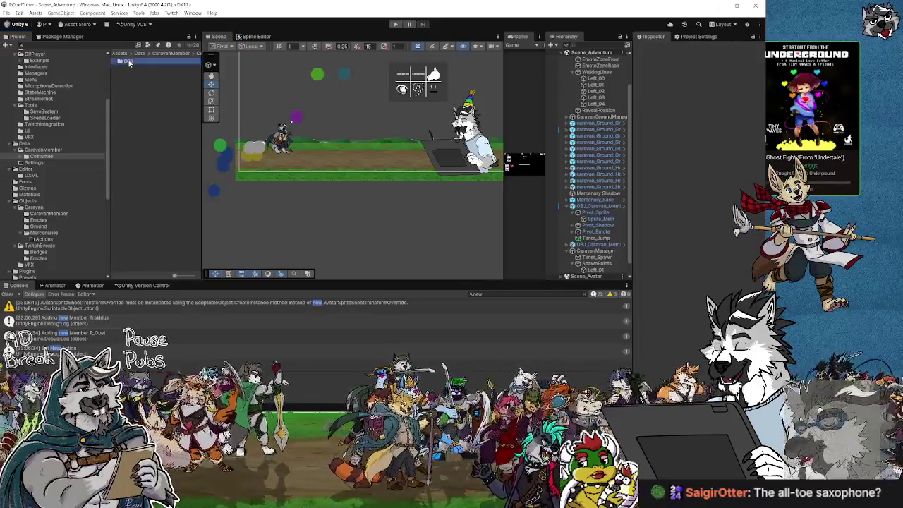
{"action": "right_click", "coordinate": [149, 85]}
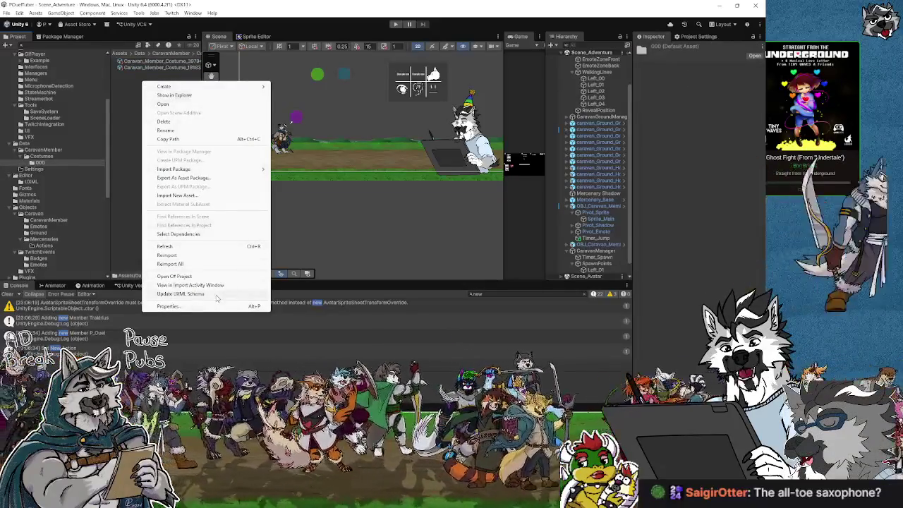
{"action": "mouse_move", "coordinate": [173, 89]}
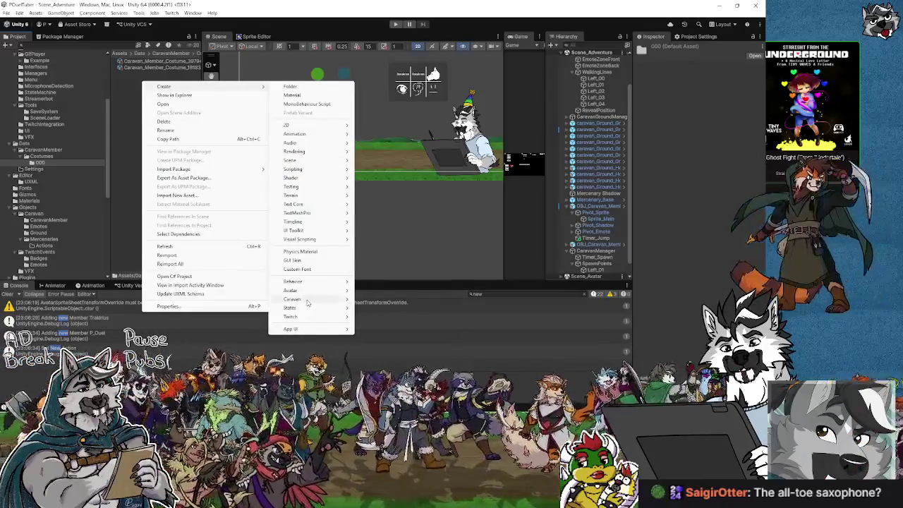
{"action": "mouse_move", "coordinate": [327, 299]}
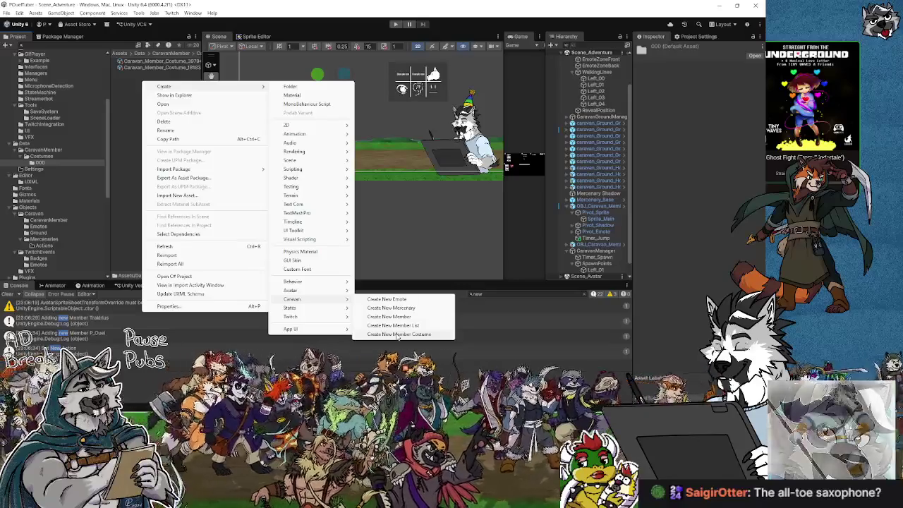
{"action": "left_click", "coordinate": [396, 334]}
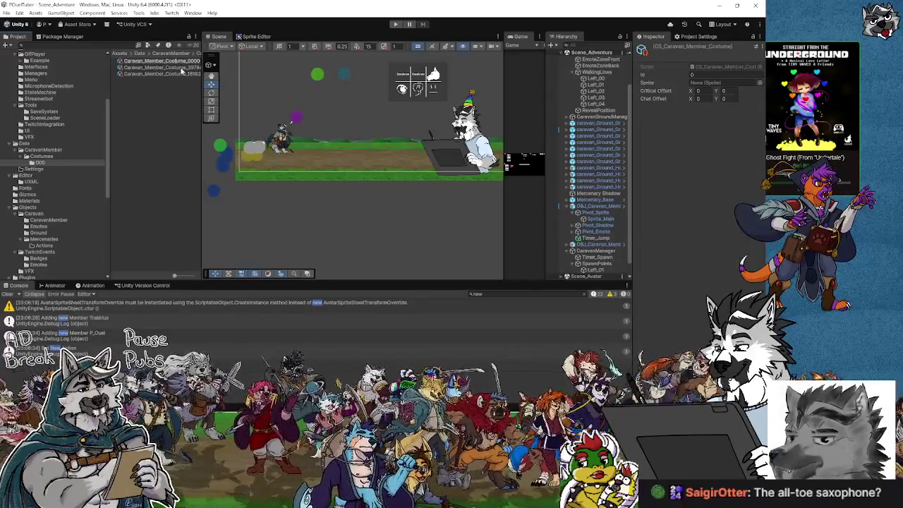
{"action": "left_click", "coordinate": [181, 69]}
{"action": "left_click", "coordinate": [183, 74]}
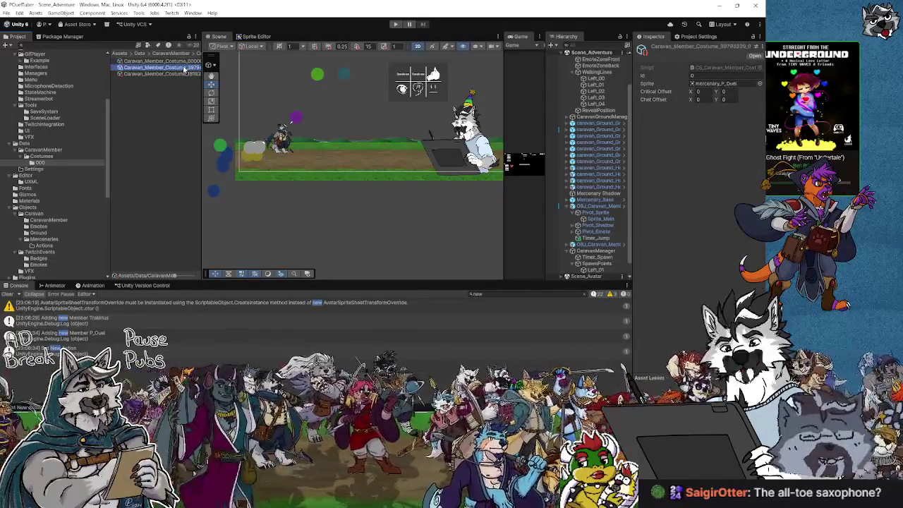
{"action": "left_click", "coordinate": [184, 68]}
{"action": "left_click", "coordinate": [186, 62]}
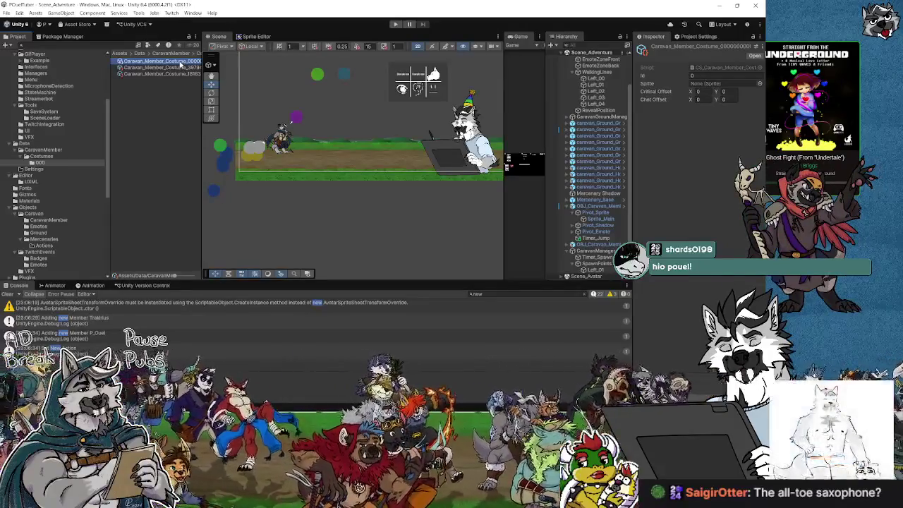
{"action": "left_click", "coordinate": [144, 75]}
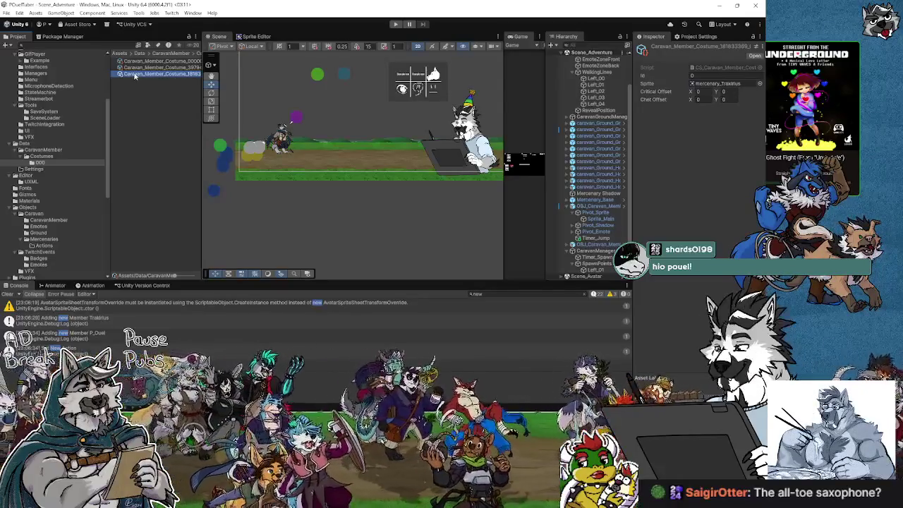
{"action": "left_click", "coordinate": [141, 61]}
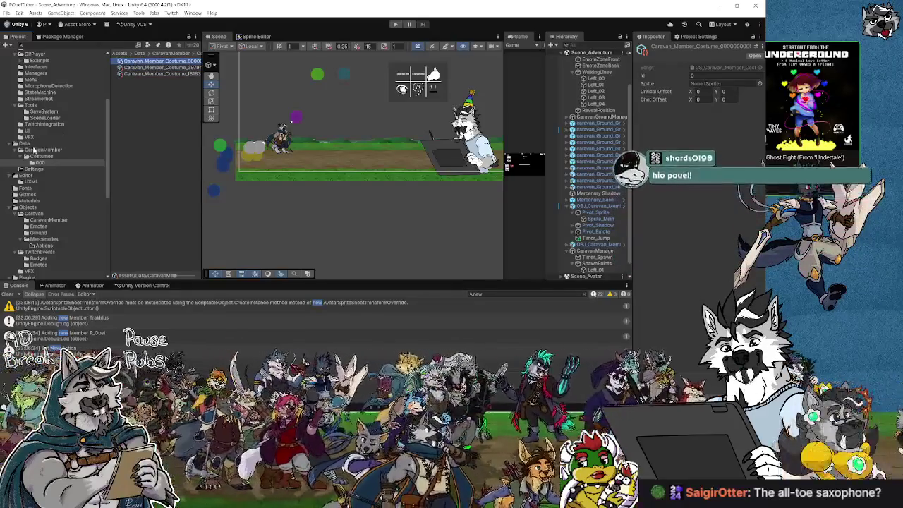
{"action": "left_click", "coordinate": [33, 157]}
{"action": "left_click", "coordinate": [43, 151]}
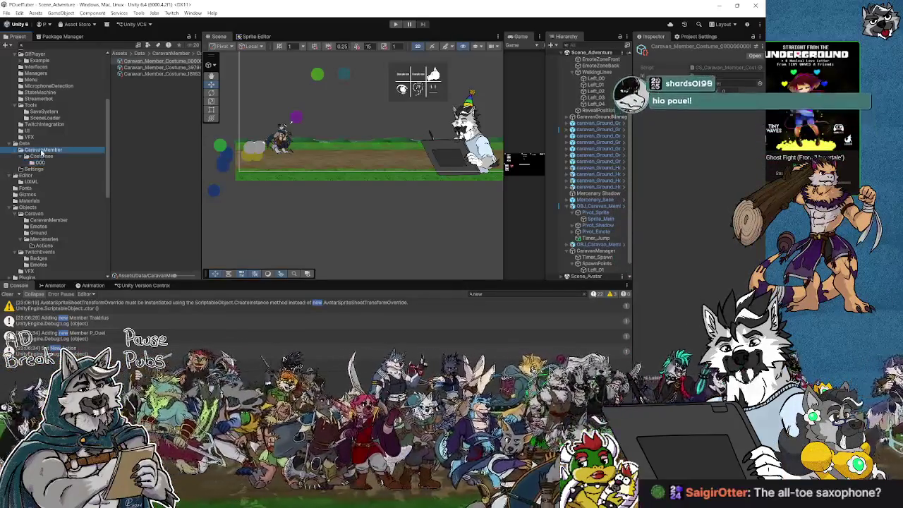
{"action": "key", "text": "Down"}
{"action": "key", "text": "Down"}
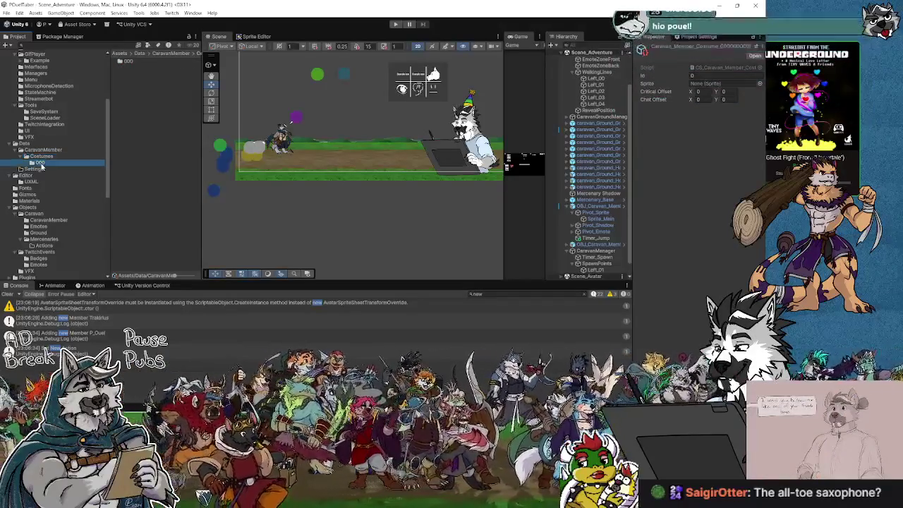
Set the blank costume's Sprite to the mercenary_YCH_003 sprite.
{"action": "left_click", "coordinate": [730, 84]}
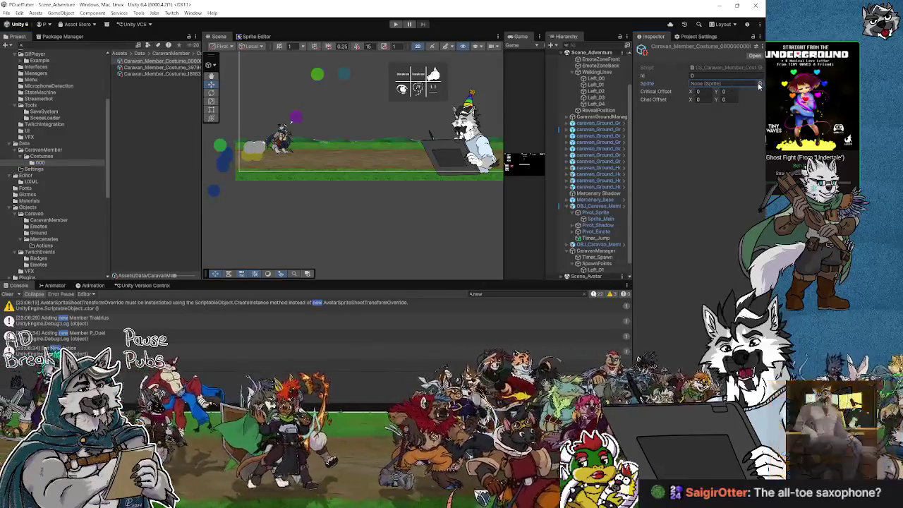
{"action": "left_click", "coordinate": [760, 83]}
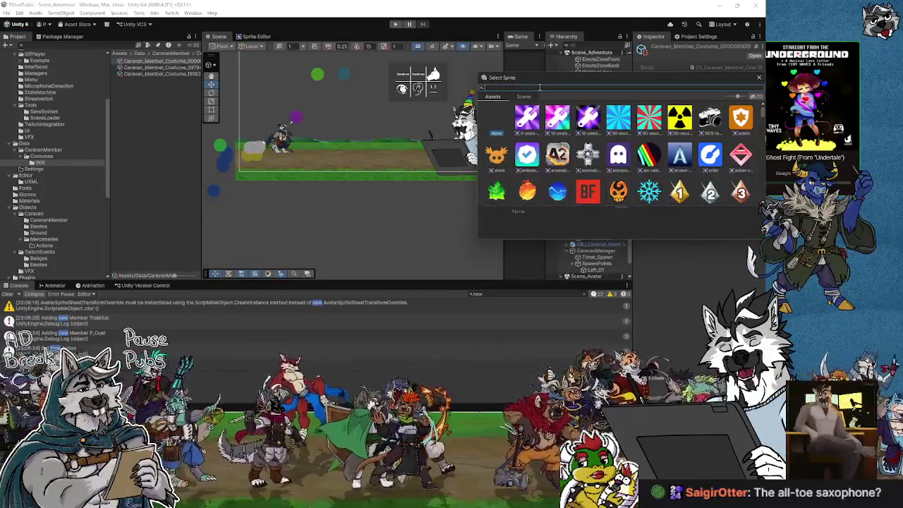
{"action": "type", "text": "ame"}
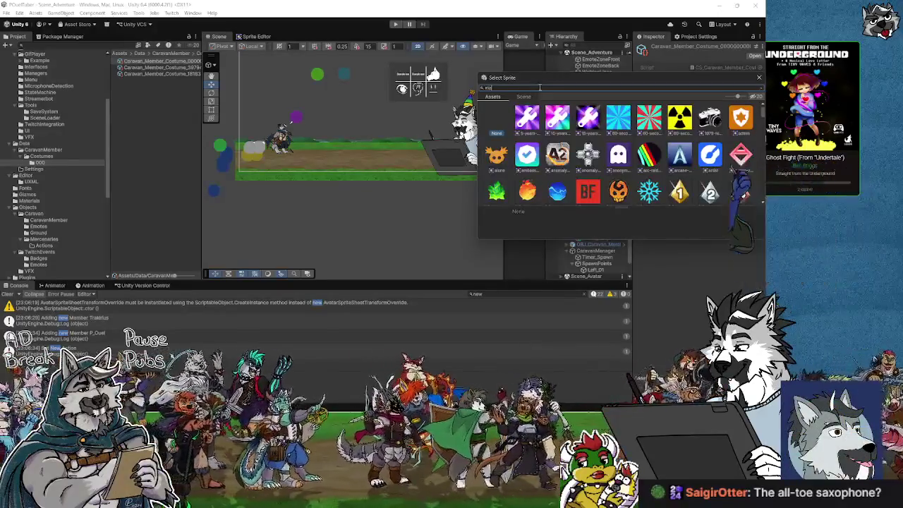
{"action": "type", "text": "mid"}
{"action": "type", "text": "ry"}
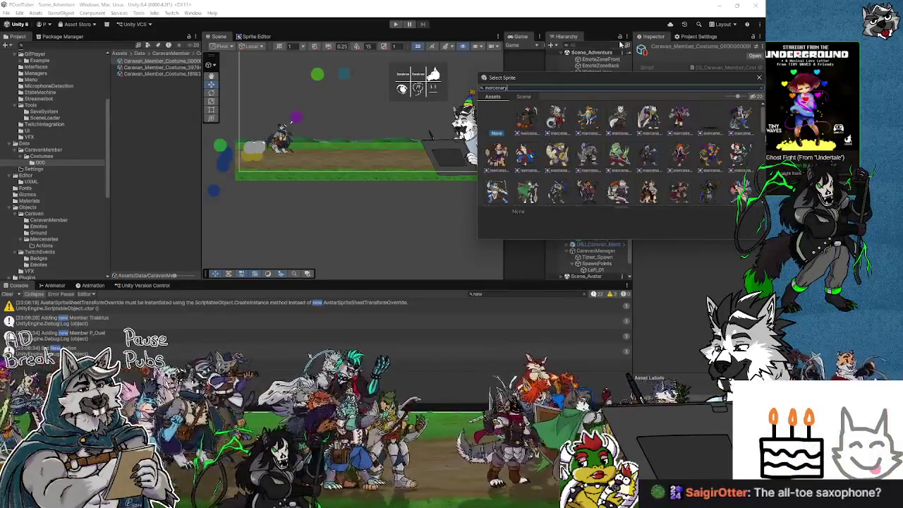
{"action": "scroll", "coordinate": [619, 190], "scroll_direction": "down", "scroll_amount": 3}
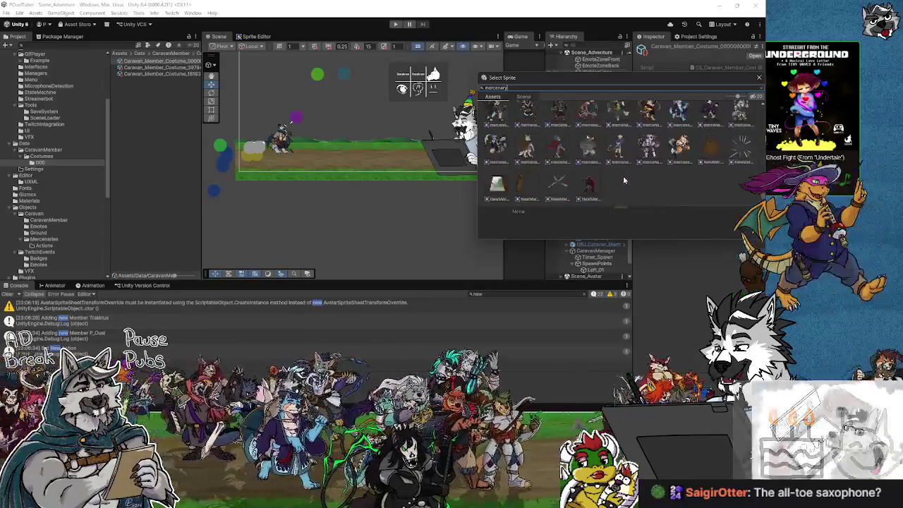
{"action": "left_click", "coordinate": [591, 143]}
{"action": "double_click", "coordinate": [590, 148]}
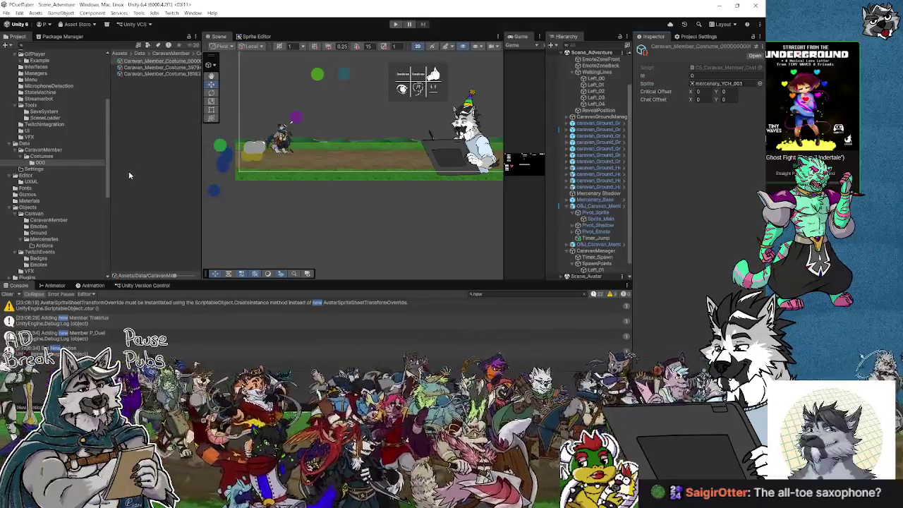
{"action": "left_click", "coordinate": [44, 151]}
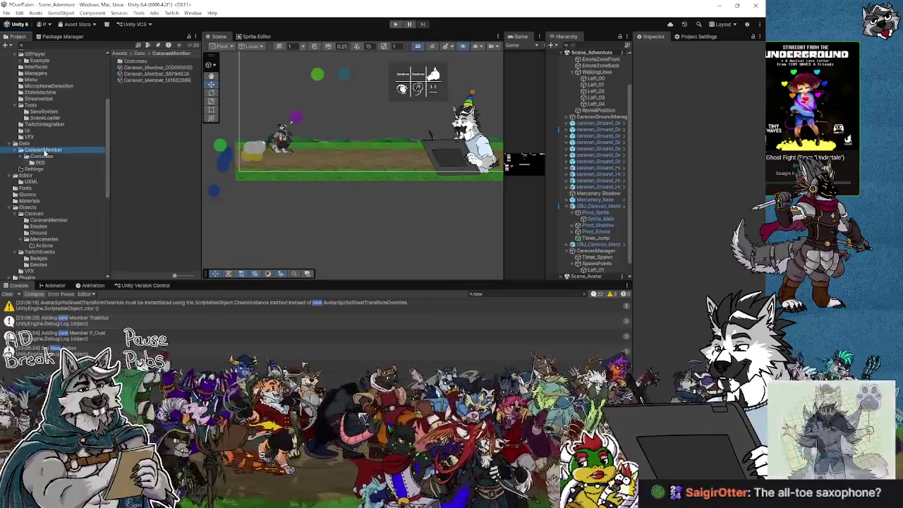
Add a Costumes entry with key 0 to Caravan_Member_00000000, pointing to a Caravan_Member_Costume asset.
{"action": "left_click", "coordinate": [180, 67]}
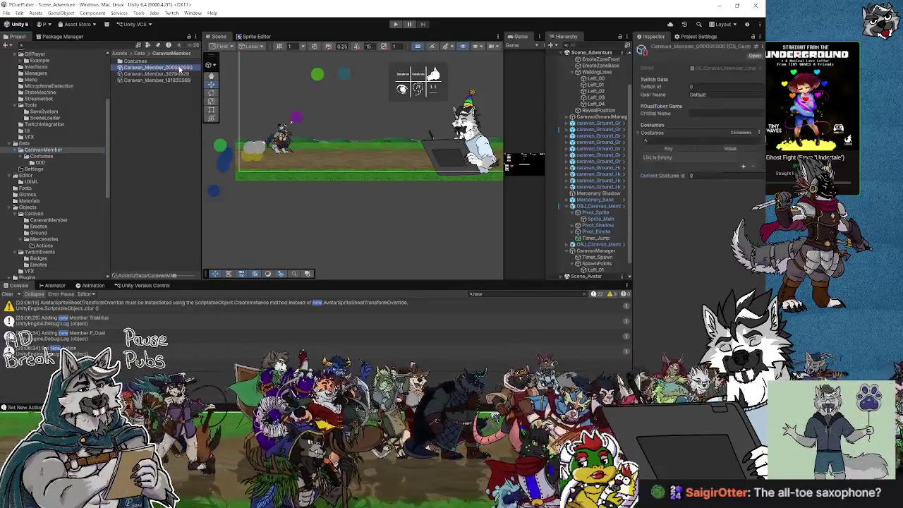
{"action": "left_click", "coordinate": [743, 167]}
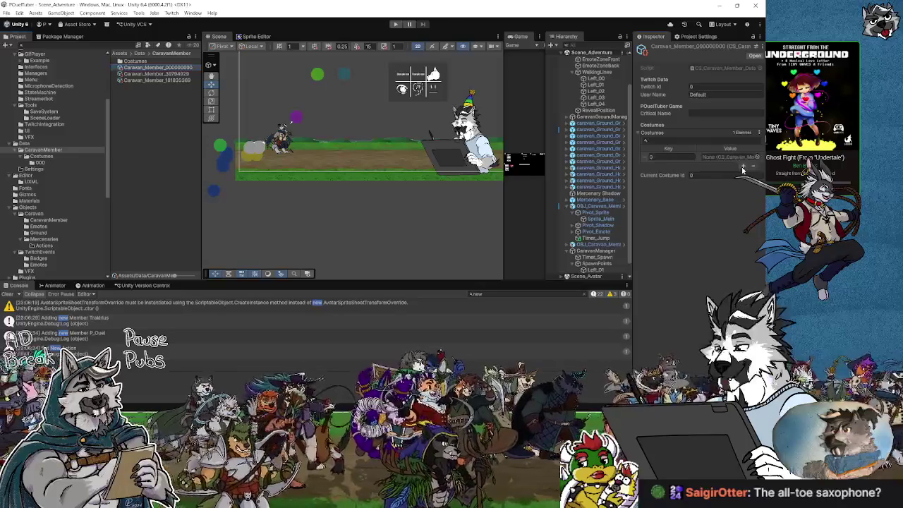
{"action": "left_click", "coordinate": [757, 157]}
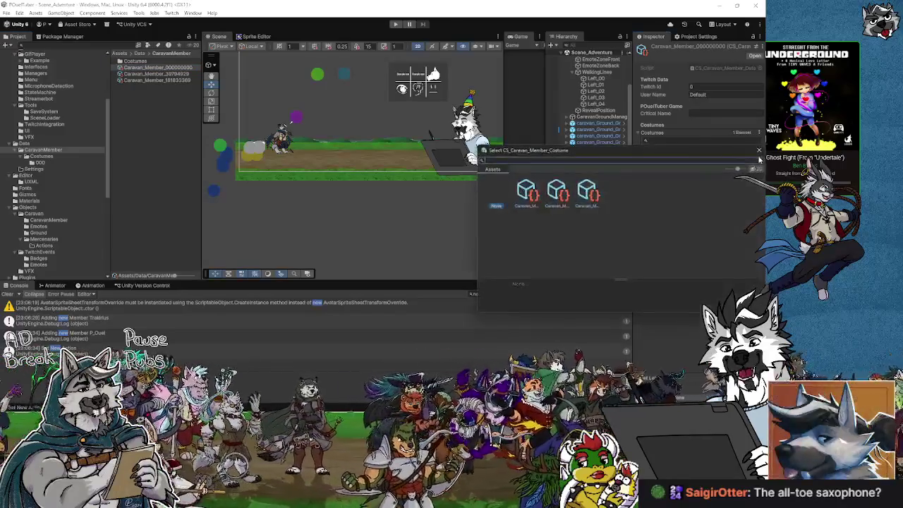
{"action": "left_click", "coordinate": [428, 231]}
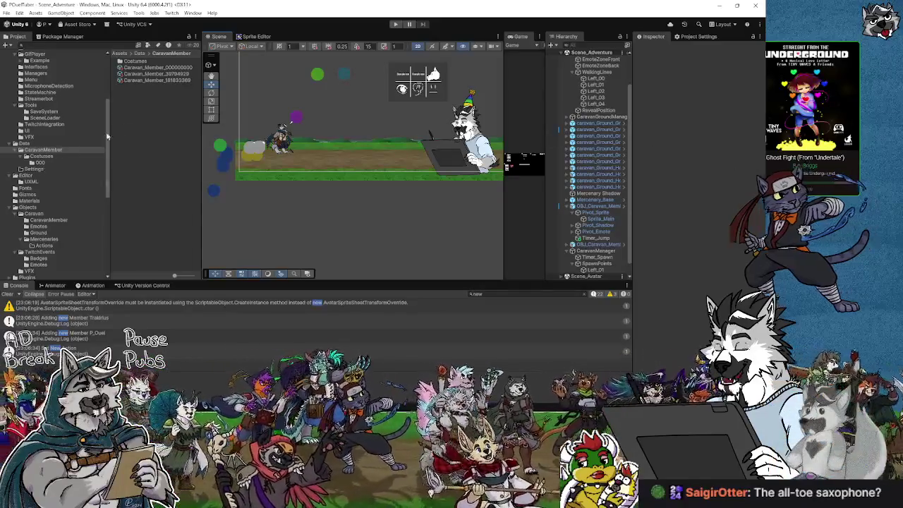
{"action": "left_click", "coordinate": [158, 68]}
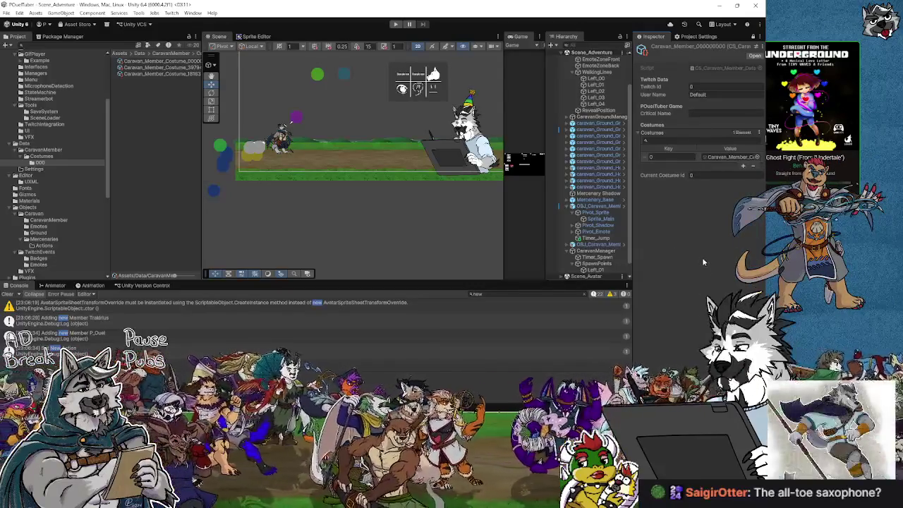
Check a costume asset in the 000 folder, then select the Left_01 spawn point.
{"action": "left_click", "coordinate": [40, 163]}
{"action": "left_click", "coordinate": [141, 67]}
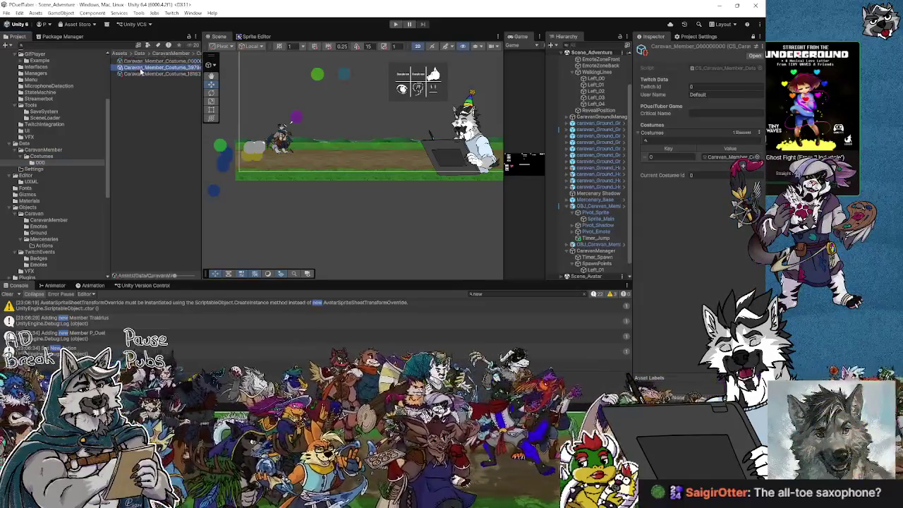
{"action": "left_click", "coordinate": [156, 92]}
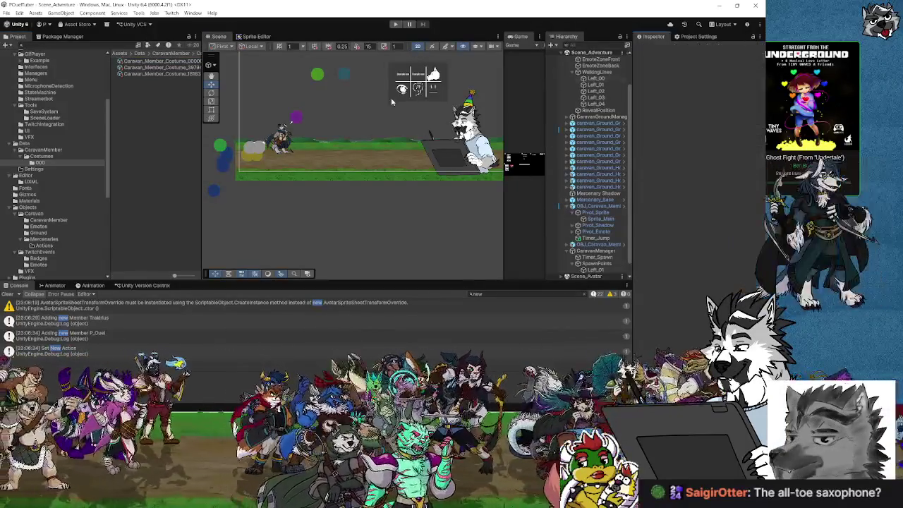
{"action": "left_click", "coordinate": [219, 146]}
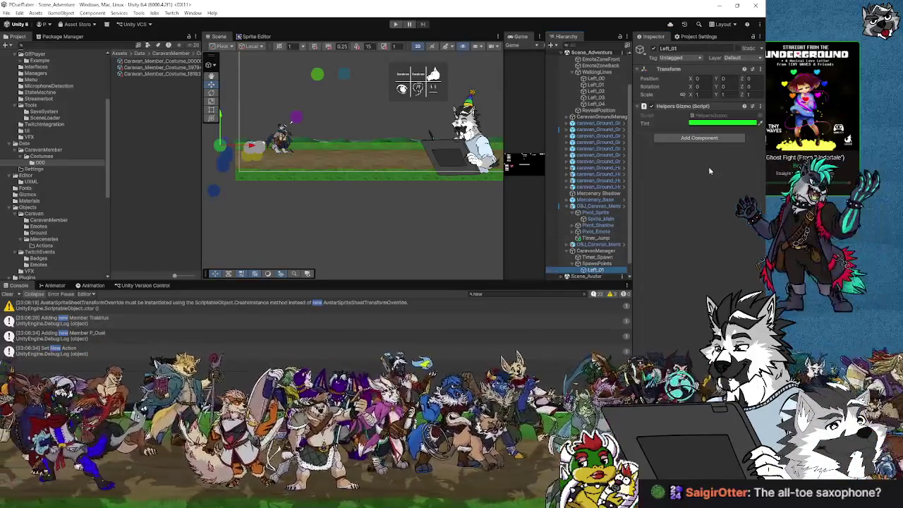
{"action": "left_click", "coordinate": [596, 270]}
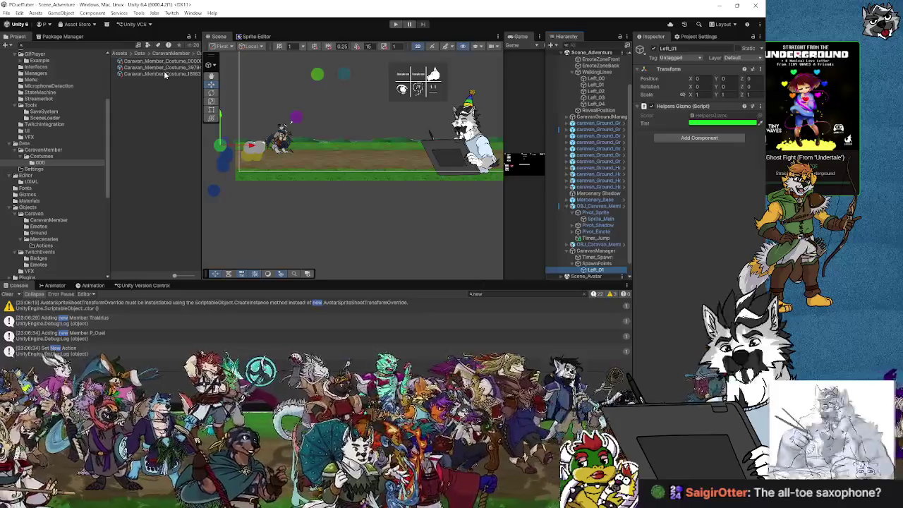
{"action": "left_click", "coordinate": [40, 150]}
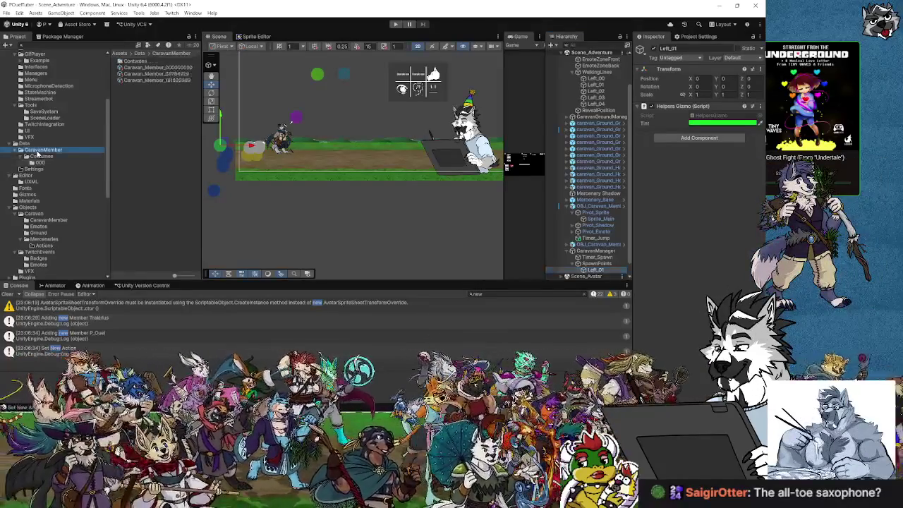
Set OBJ_Caravan_Member_Base's Data field to Caravan_Member_000000000.
{"action": "left_click", "coordinate": [50, 220]}
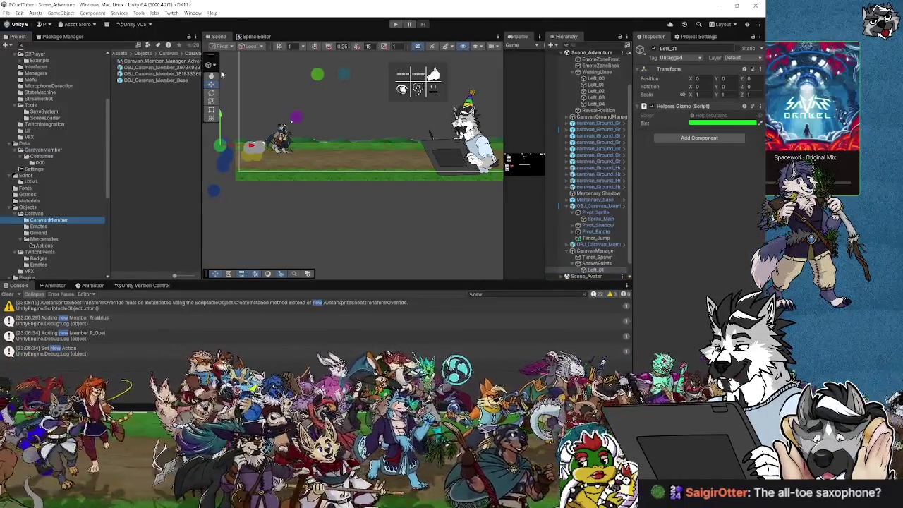
{"action": "left_click", "coordinate": [155, 79]}
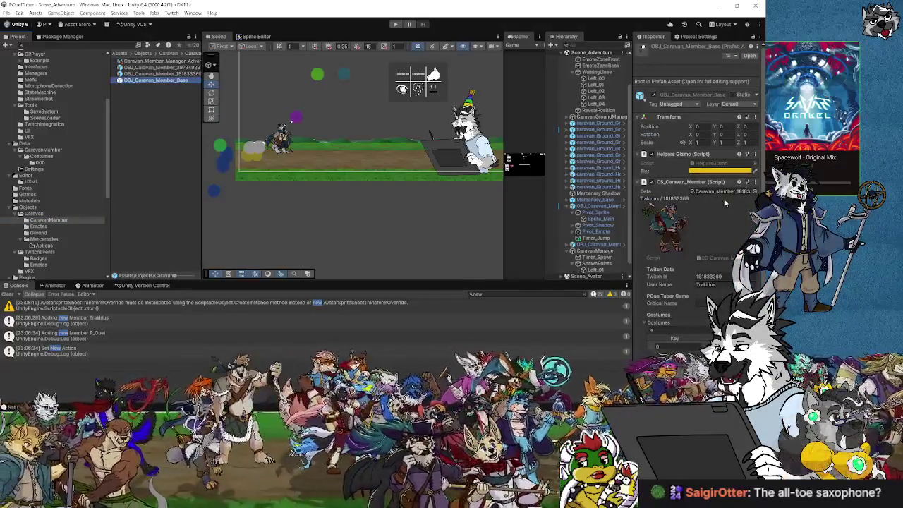
{"action": "left_click", "coordinate": [755, 192]}
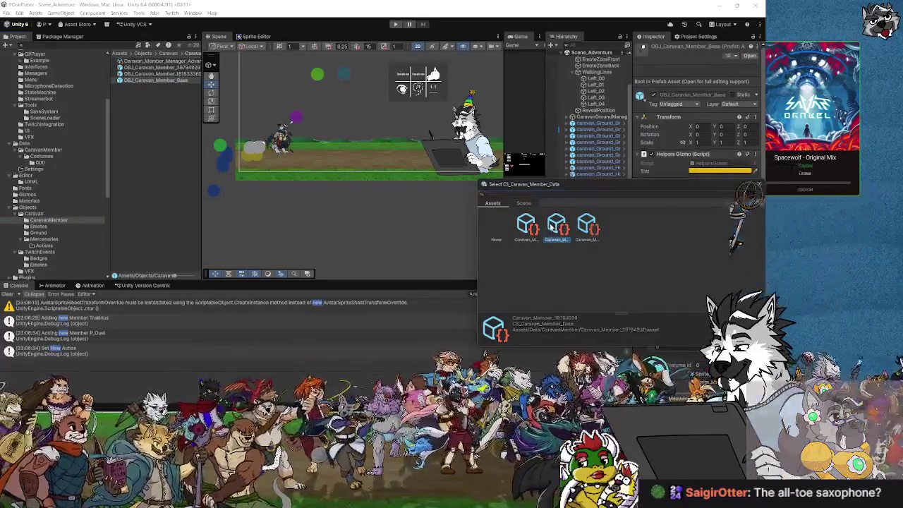
{"action": "left_click", "coordinate": [528, 229]}
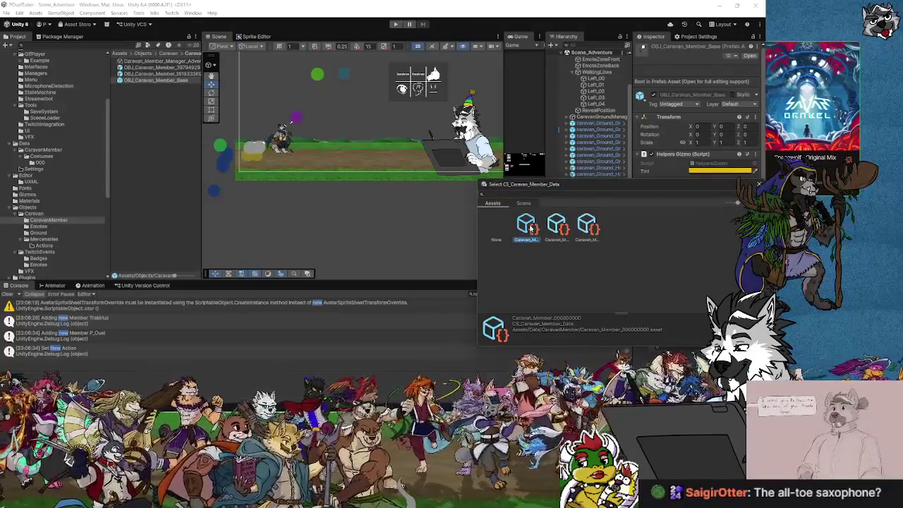
{"action": "key", "text": "Return"}
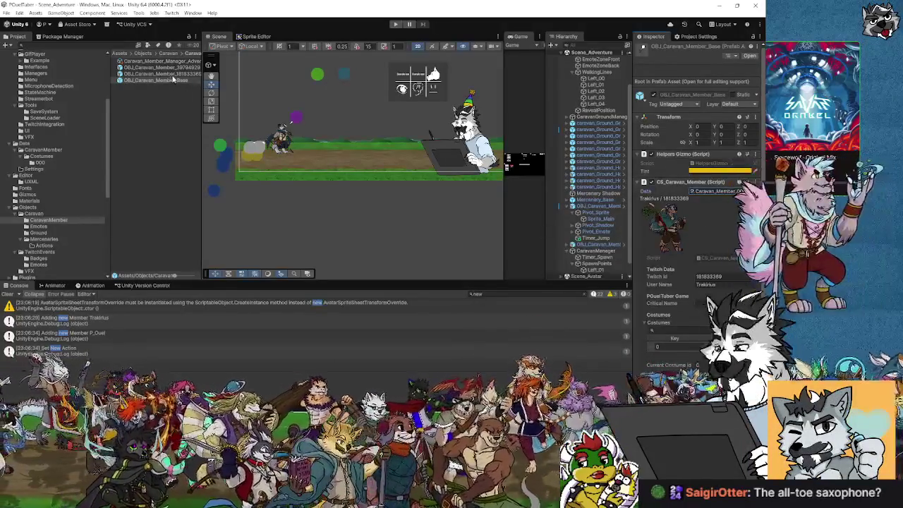
Compare the base prefab with the other caravan member prefabs, then reselect it.
{"action": "left_click", "coordinate": [169, 73]}
{"action": "left_click", "coordinate": [175, 82]}
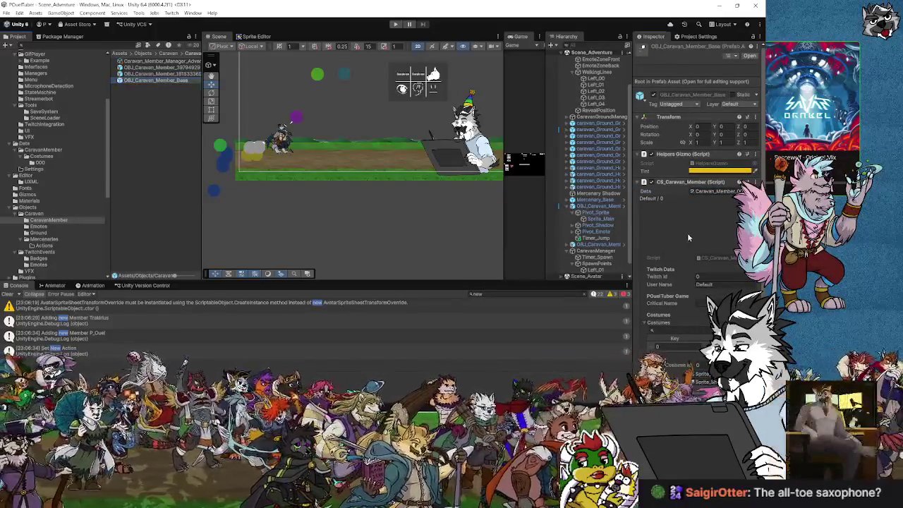
{"action": "scroll", "coordinate": [692, 232], "scroll_direction": "down", "scroll_amount": 1}
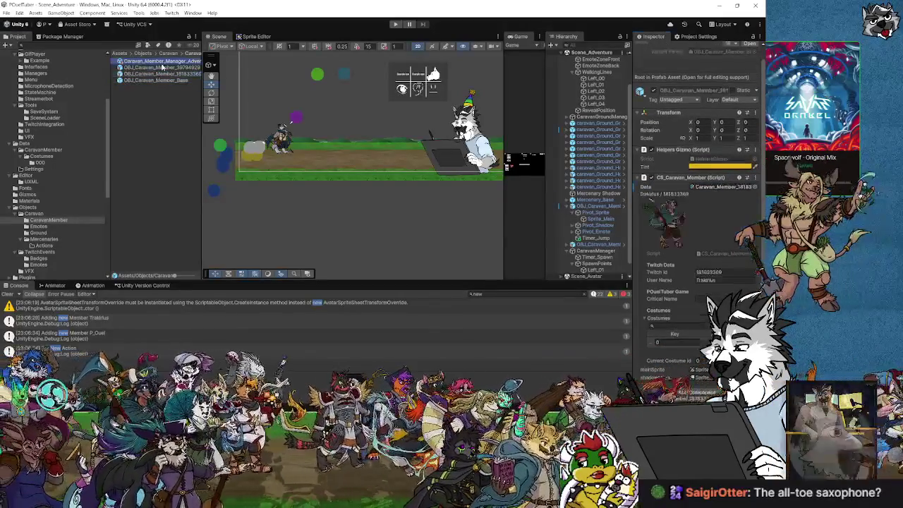
{"action": "left_click", "coordinate": [158, 74]}
{"action": "left_click", "coordinate": [161, 67]}
{"action": "left_click", "coordinate": [162, 80]}
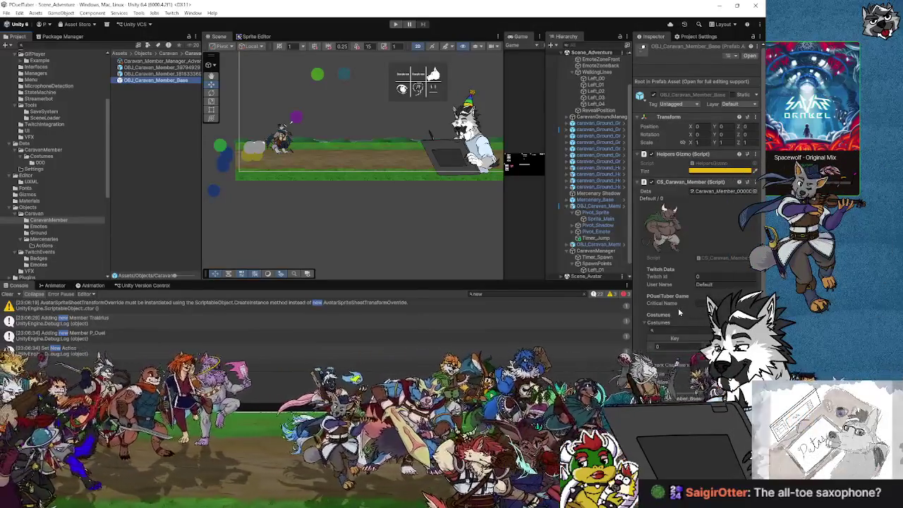
{"action": "scroll", "coordinate": [678, 311], "scroll_direction": "down", "scroll_amount": 1}
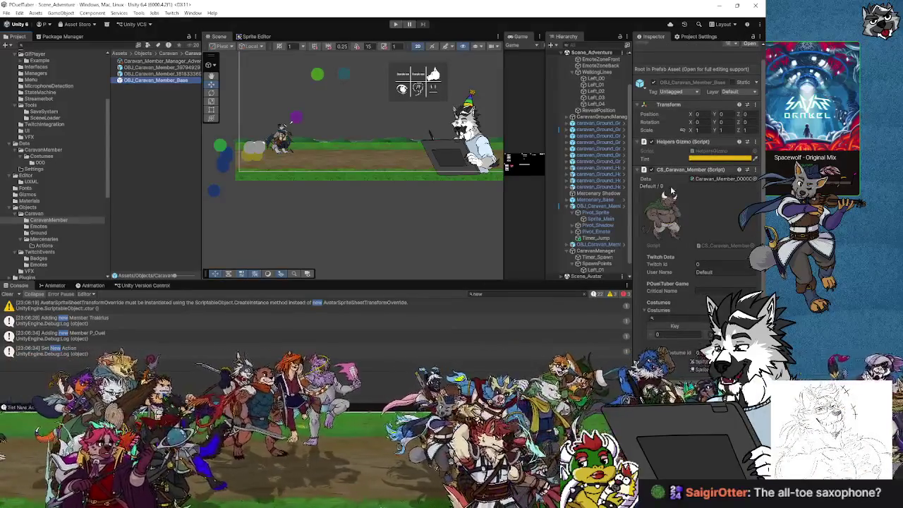
{"action": "left_click", "coordinate": [118, 111]}
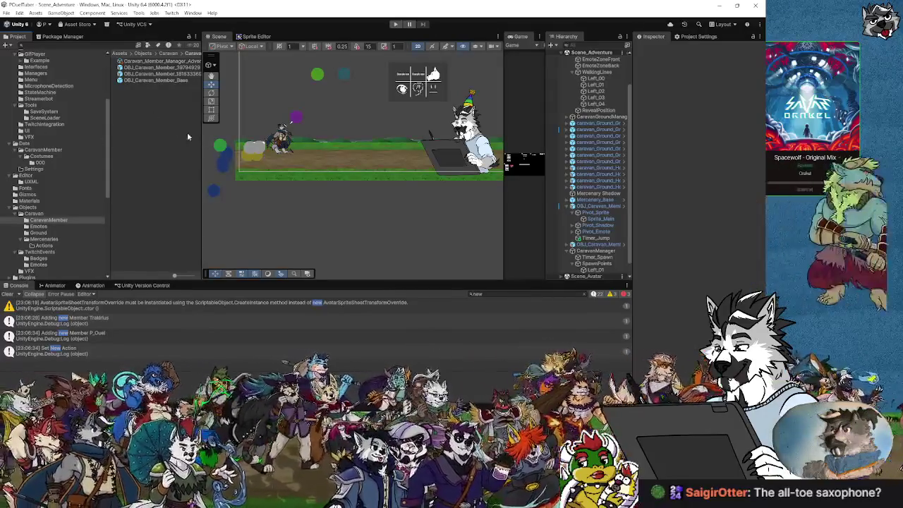
{"action": "left_click", "coordinate": [135, 81]}
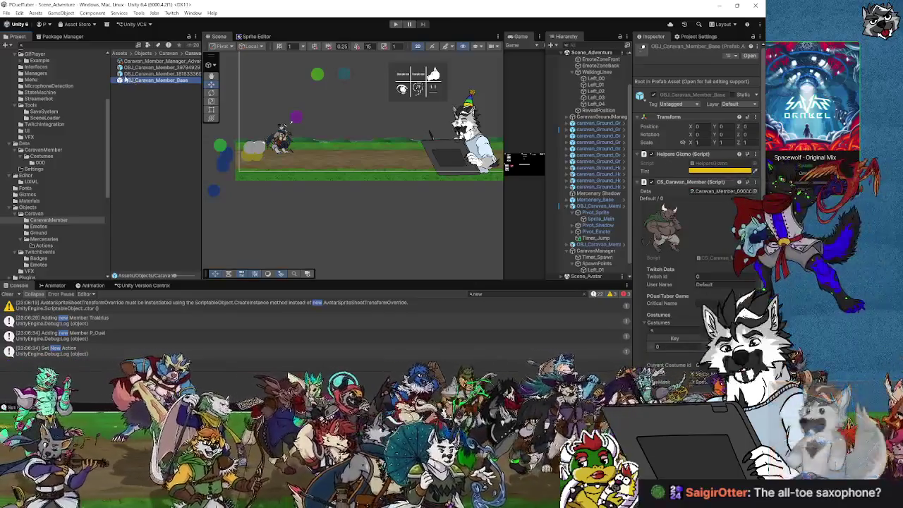
{"action": "left_click", "coordinate": [127, 82]}
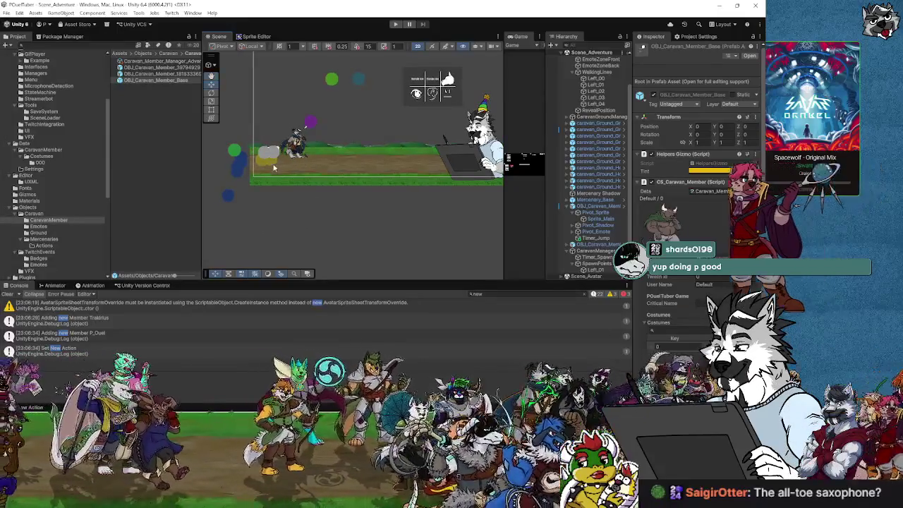
Create an empty child under Left_01, then undo it.
{"action": "left_click_drag", "start_coordinate": [220, 148], "coordinate": [265, 158]}
{"action": "left_click", "coordinate": [265, 155]}
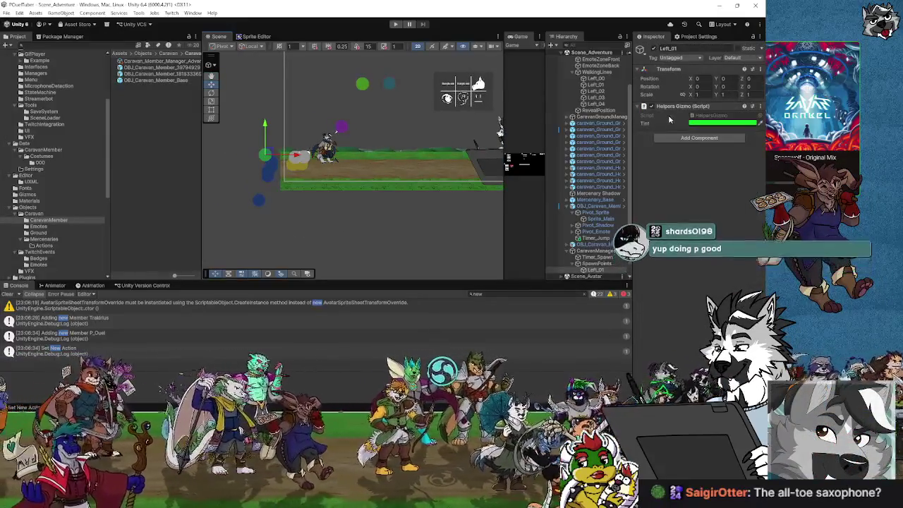
{"action": "right_click", "coordinate": [613, 279]}
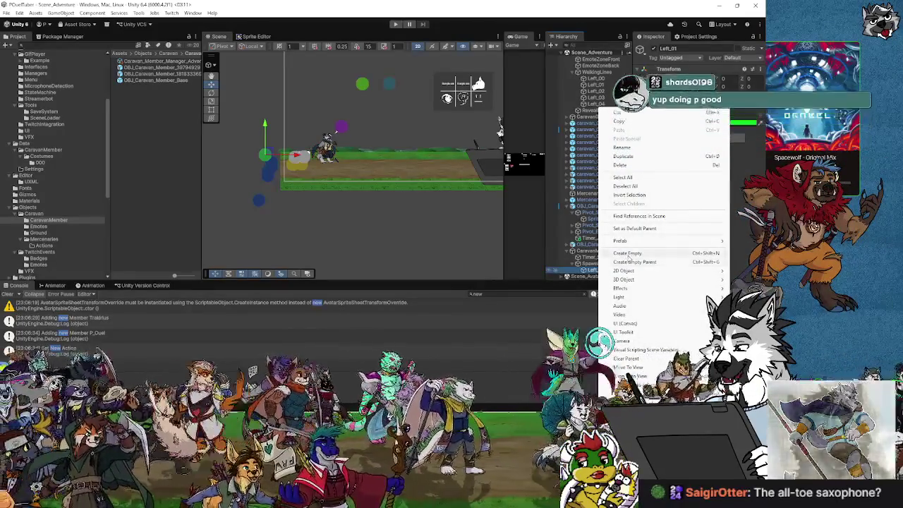
{"action": "left_click", "coordinate": [628, 253]}
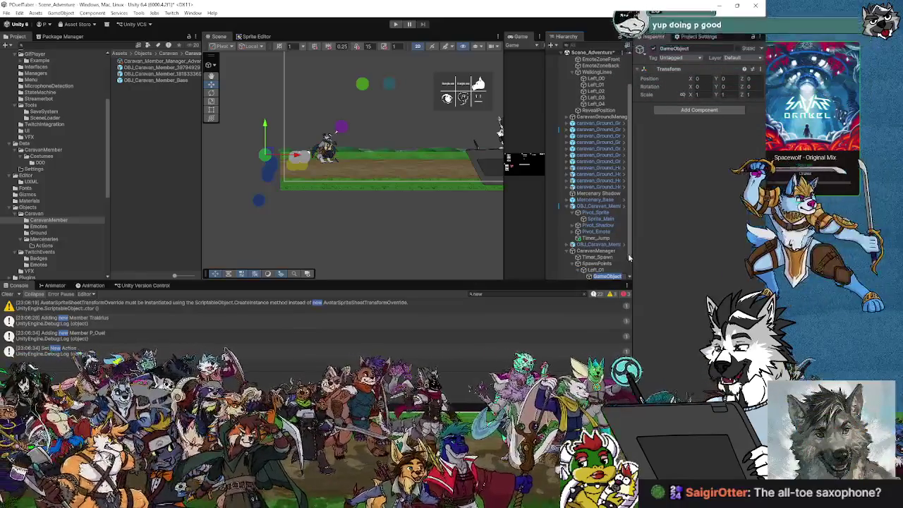
{"action": "key", "text": "Return"}
{"action": "scroll", "coordinate": [630, 262], "scroll_direction": "down", "scroll_amount": 1}
{"action": "scroll", "coordinate": [630, 263], "scroll_direction": "down", "scroll_amount": 1}
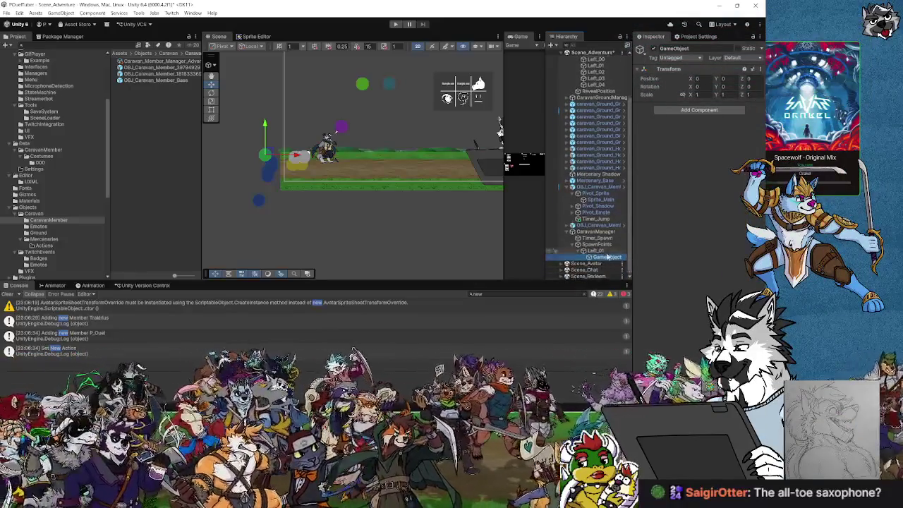
{"action": "key", "text": "ctrl+z"}
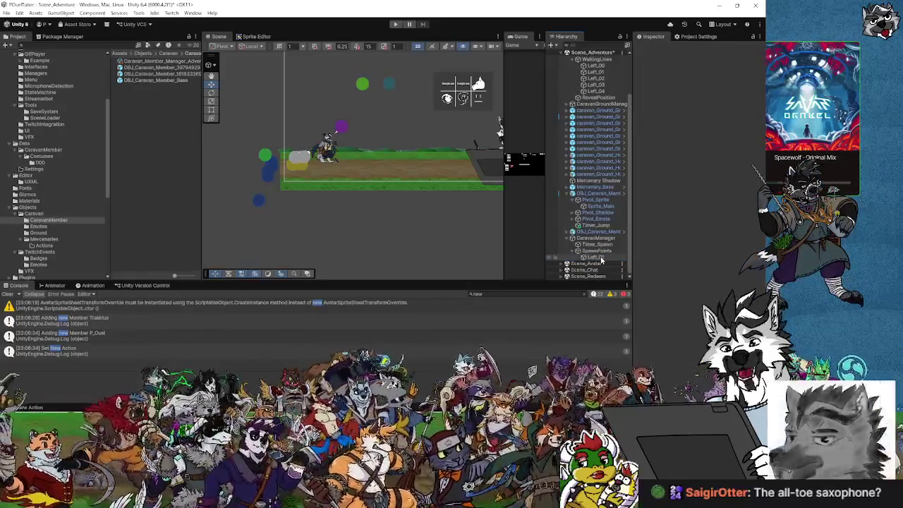
Nest an OBJ_Caravan_Member_Base instance under Left_01 in the Hierarchy.
{"action": "left_click", "coordinate": [600, 257]}
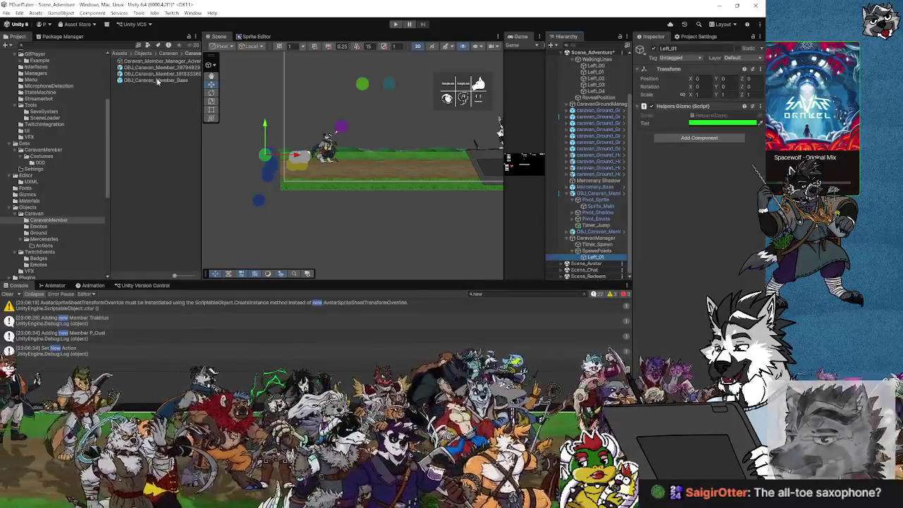
{"action": "left_click_drag", "start_coordinate": [158, 81], "coordinate": [595, 259]}
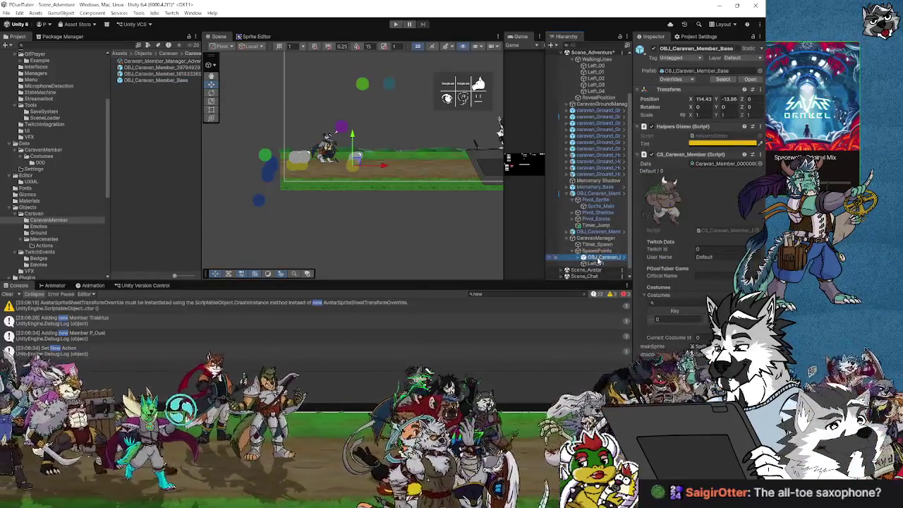
{"action": "left_click", "coordinate": [595, 258]}
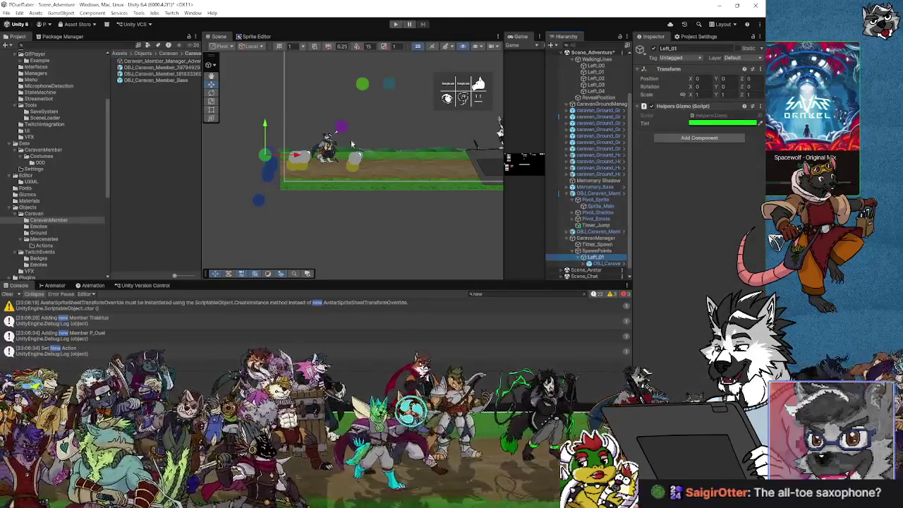
Zero the caravan member's local position so it sits at 0, 0, 0 on Left_01.
{"action": "left_click", "coordinate": [600, 264]}
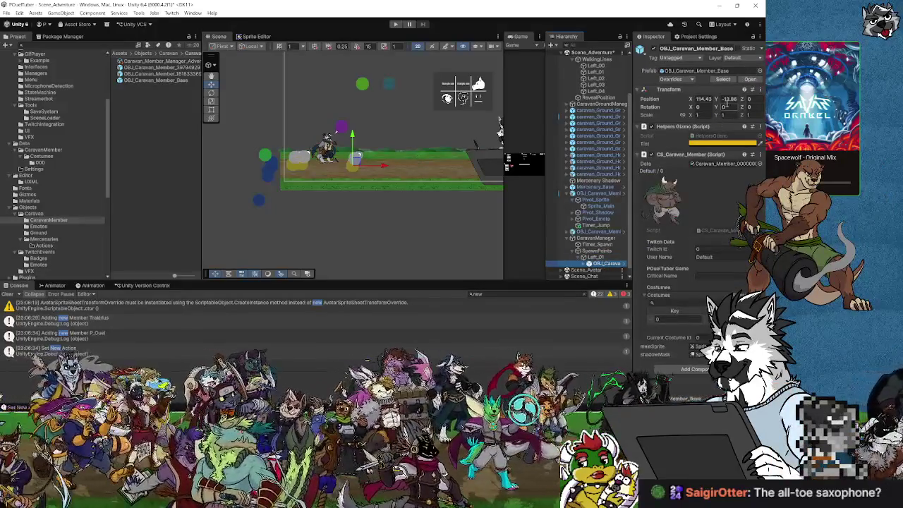
{"action": "type", "text": "0"}
{"action": "key", "text": "Tab"}
{"action": "type", "text": "0"}
{"action": "key", "text": "Tab"}
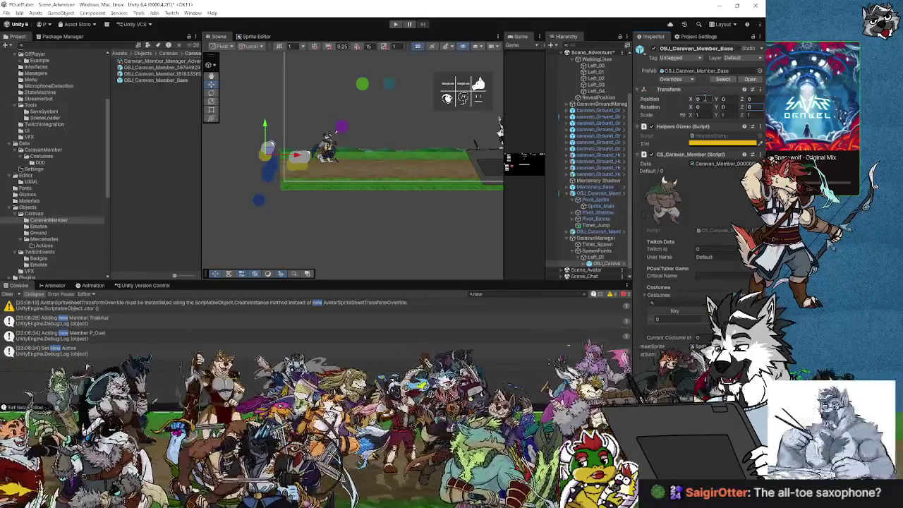
{"action": "scroll", "coordinate": [268, 154], "scroll_direction": "up", "scroll_amount": 5}
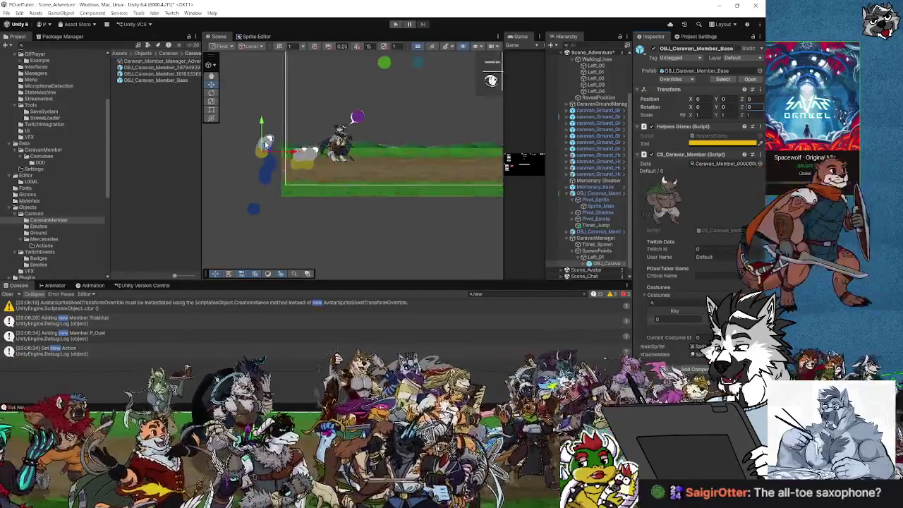
{"action": "scroll", "coordinate": [268, 153], "scroll_direction": "up", "scroll_amount": 6}
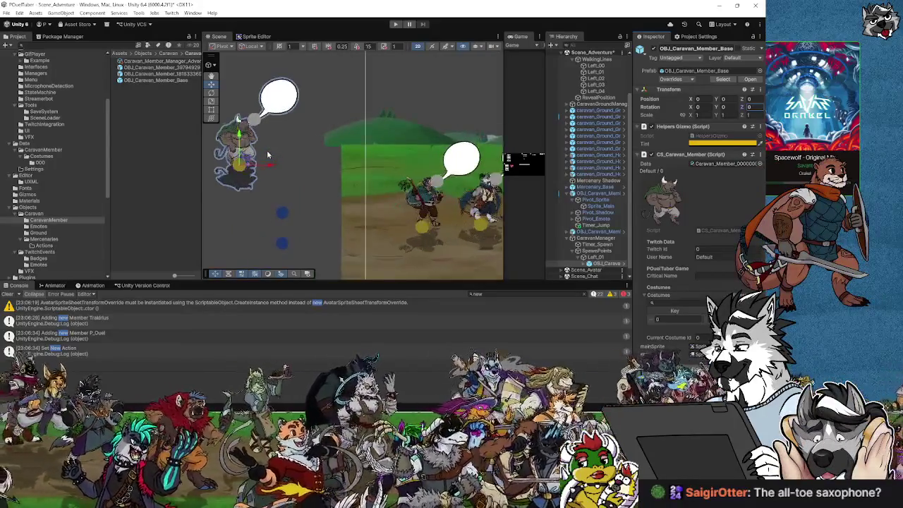
{"action": "scroll", "coordinate": [313, 165], "scroll_direction": "down", "scroll_amount": 3}
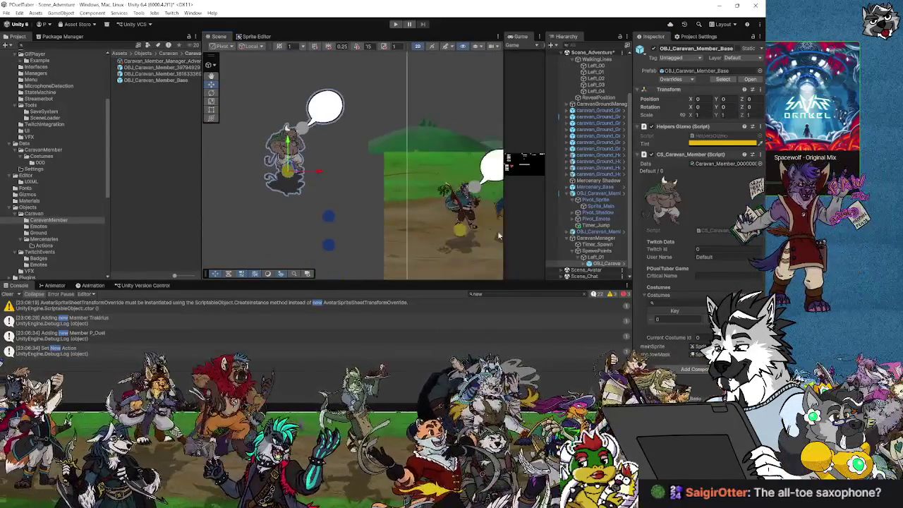
Move Left_01 down and right to about X 12.5, Y -3.6.
{"action": "left_click", "coordinate": [597, 258]}
{"action": "mouse_move", "coordinate": [291, 171]}
{"action": "left_mouse_down"}
{"action": "mouse_move", "coordinate": [310, 182]}
{"action": "mouse_move", "coordinate": [345, 233]}
{"action": "mouse_move", "coordinate": [329, 228]}
{"action": "mouse_move", "coordinate": [297, 175]}
{"action": "mouse_move", "coordinate": [343, 212]}
{"action": "mouse_move", "coordinate": [340, 199]}
{"action": "mouse_move", "coordinate": [330, 201]}
{"action": "left_mouse_up"}
{"action": "left_click", "coordinate": [600, 251]}
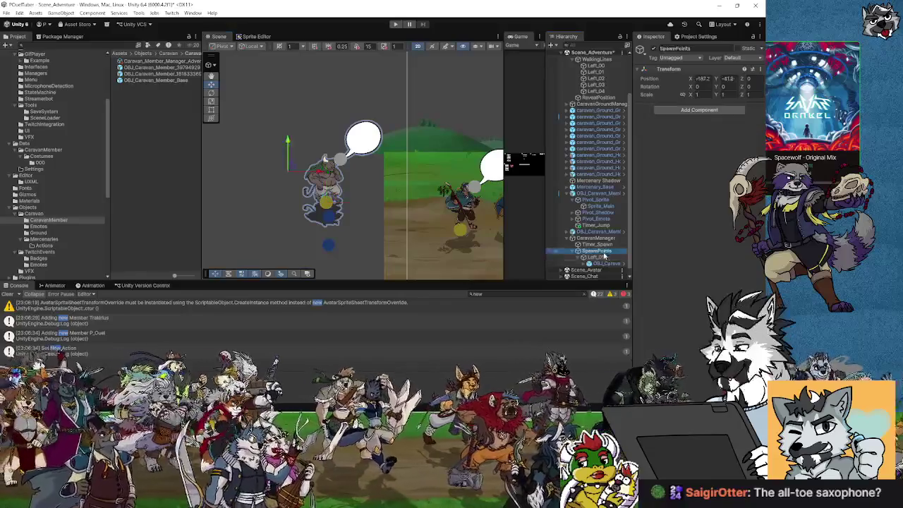
Set Left_01's X scale to 10 and drag it left and down in the scene.
{"action": "left_click", "coordinate": [598, 257]}
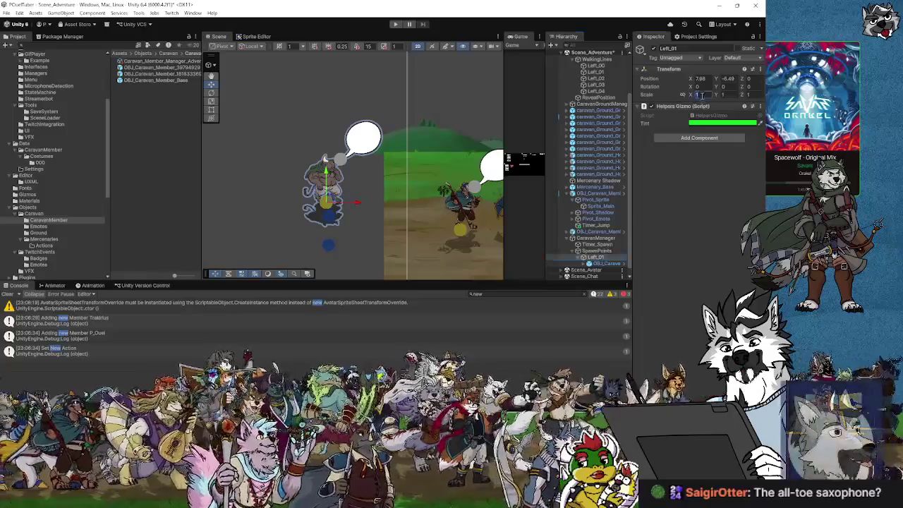
{"action": "type", "text": "10"}
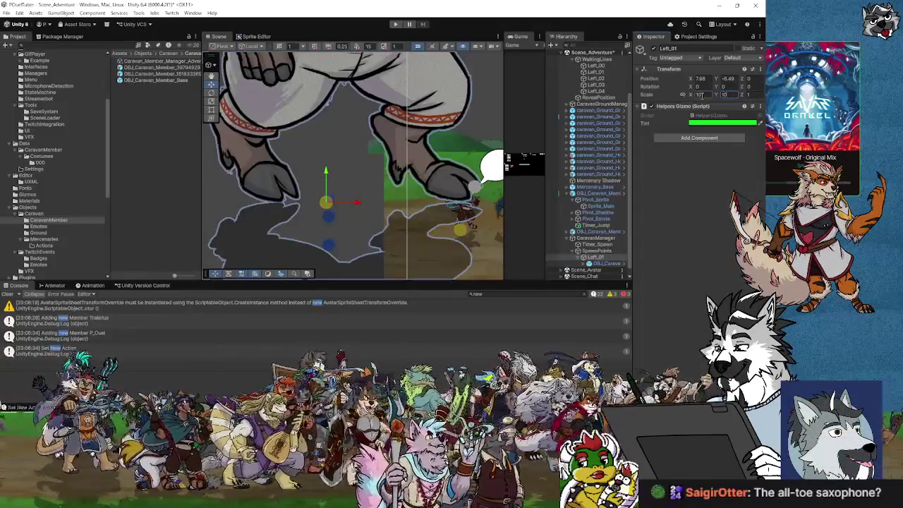
{"action": "scroll", "coordinate": [427, 151], "scroll_direction": "down", "scroll_amount": 3}
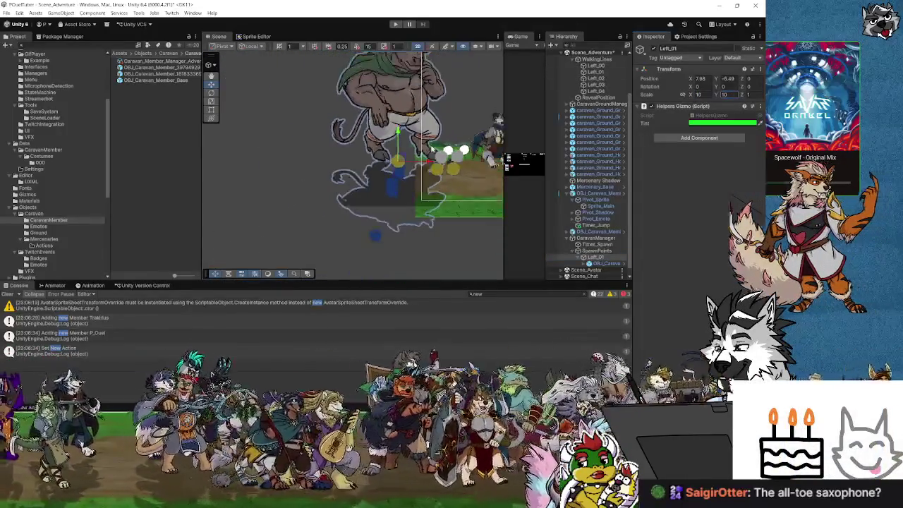
{"action": "scroll", "coordinate": [432, 148], "scroll_direction": "down", "scroll_amount": 3}
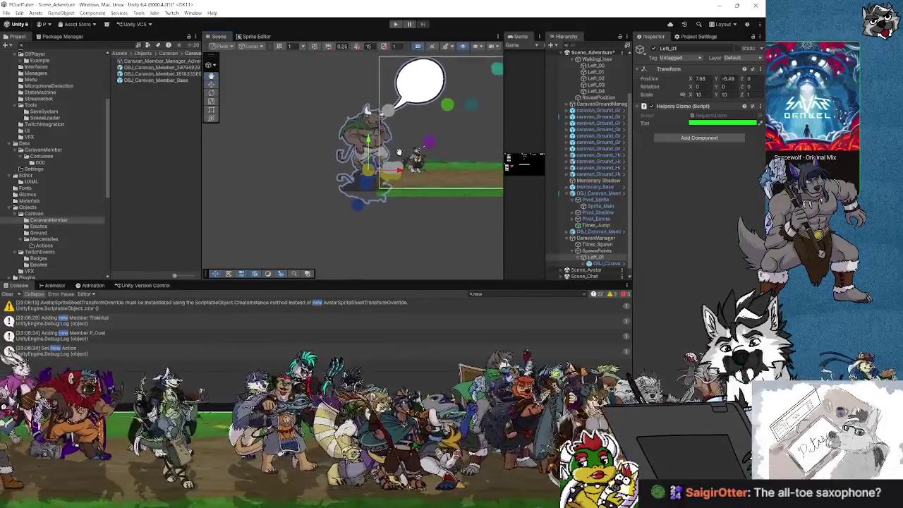
{"action": "scroll", "coordinate": [379, 162], "scroll_direction": "up", "scroll_amount": 3}
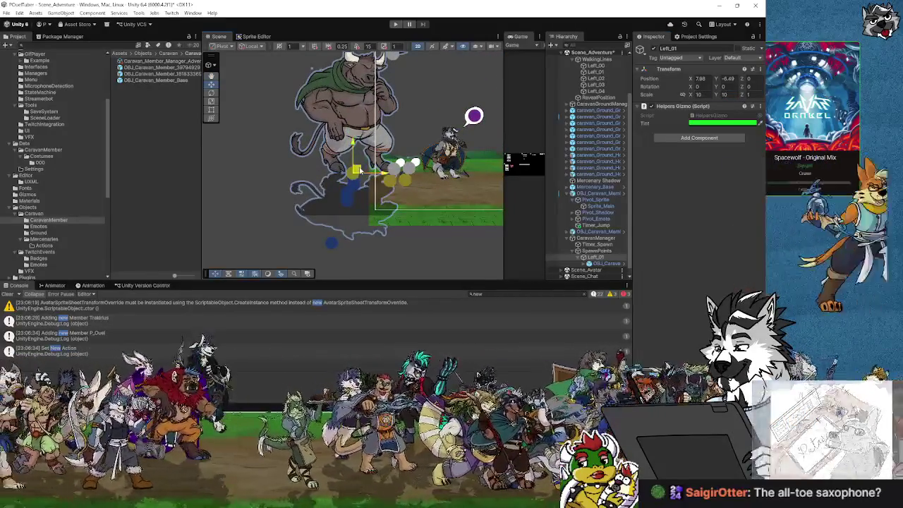
{"action": "left_click_drag", "start_coordinate": [346, 175], "coordinate": [336, 177]}
{"action": "scroll", "coordinate": [338, 235], "scroll_direction": "down", "scroll_amount": 3}
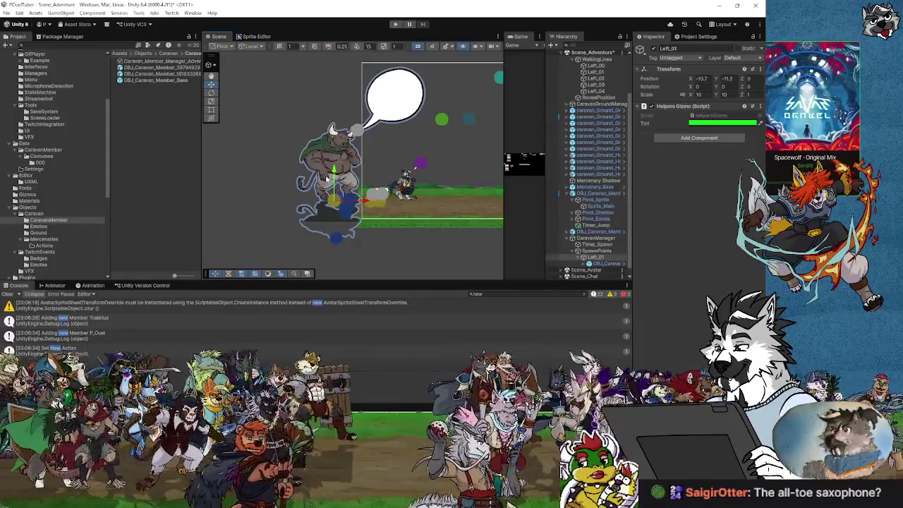
{"action": "scroll", "coordinate": [334, 197], "scroll_direction": "up", "scroll_amount": 5}
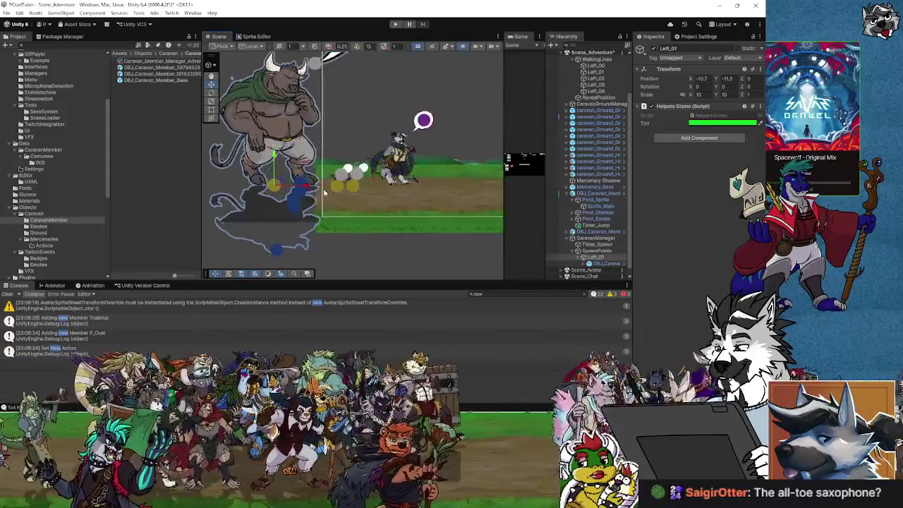
{"action": "left_click_drag", "start_coordinate": [296, 183], "coordinate": [311, 187]}
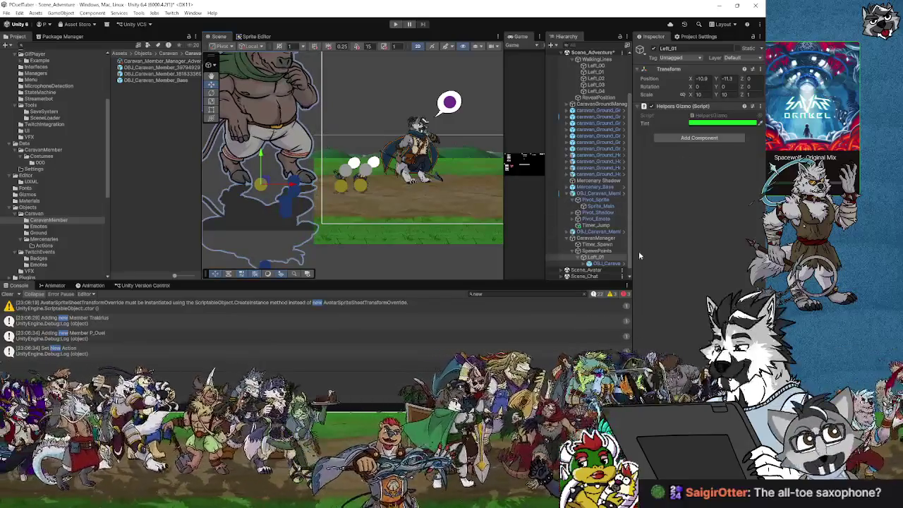
Reduce Left_01's scale to 5 and place it at about (-7, -10) near the ground's left end.
{"action": "left_click", "coordinate": [599, 257]}
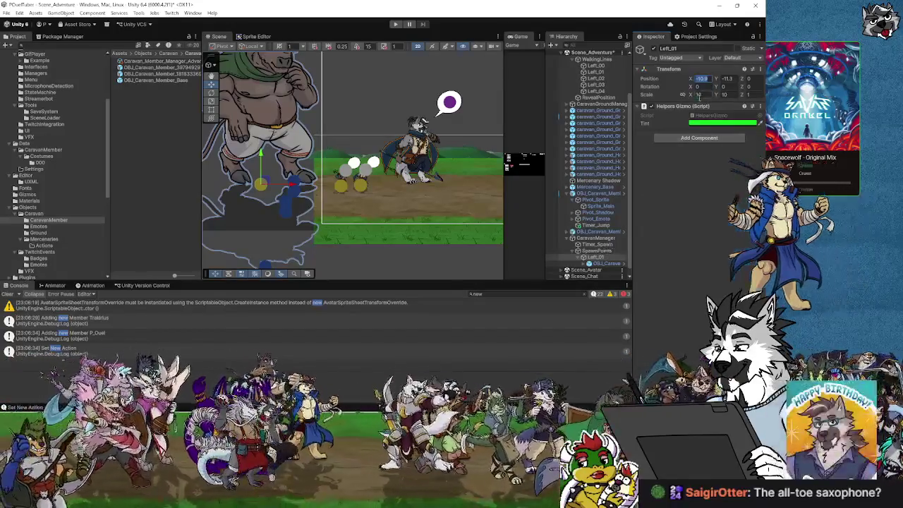
{"action": "left_click", "coordinate": [701, 95]}
{"action": "type", "text": "5"}
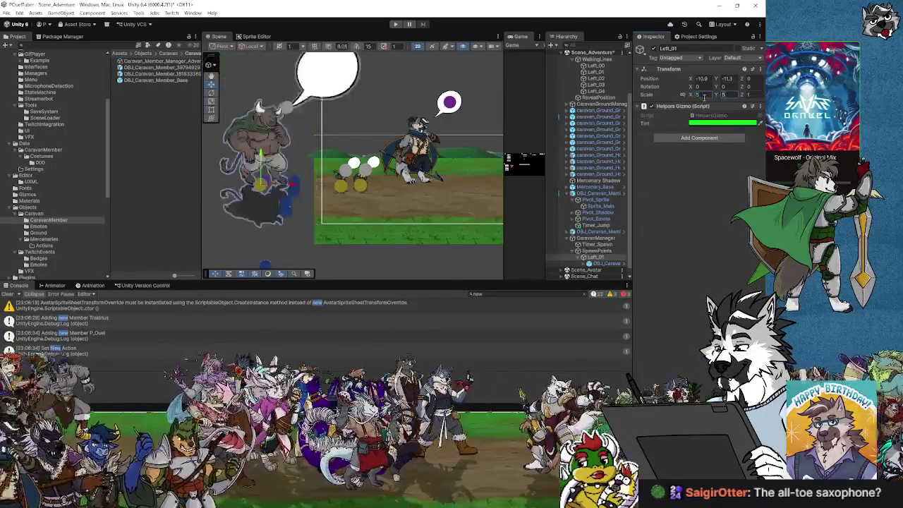
{"action": "left_click_drag", "start_coordinate": [275, 157], "coordinate": [242, 143]}
{"action": "scroll", "coordinate": [339, 148], "scroll_direction": "down", "scroll_amount": 6}
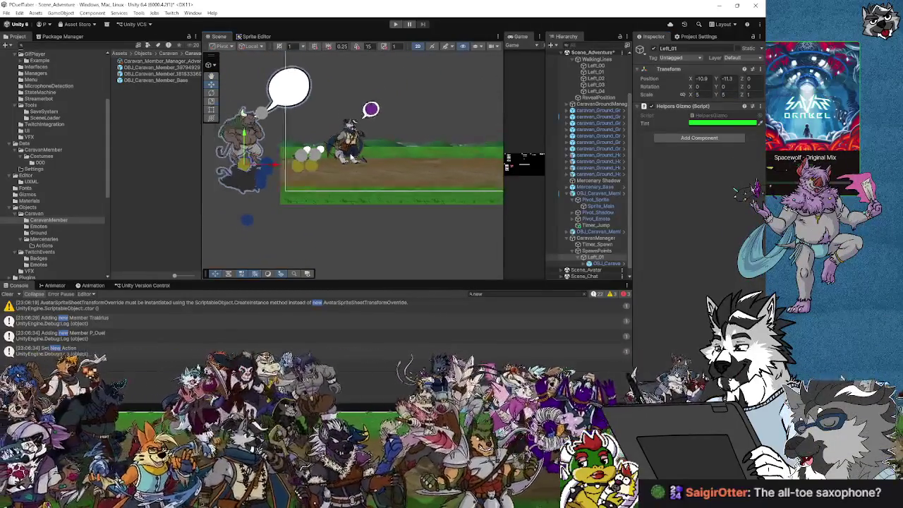
{"action": "left_click_drag", "start_coordinate": [350, 163], "coordinate": [341, 162]}
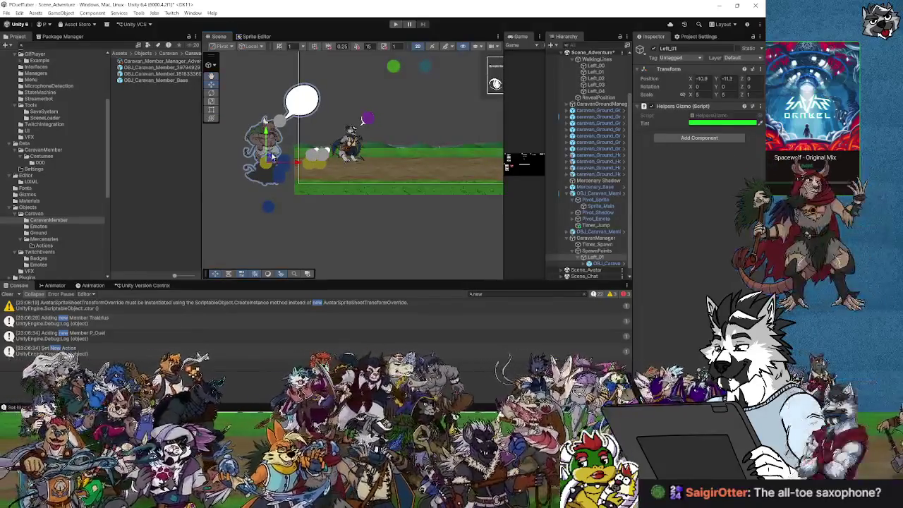
{"action": "key", "text": "w"}
{"action": "left_click_drag", "start_coordinate": [268, 161], "coordinate": [272, 157]}
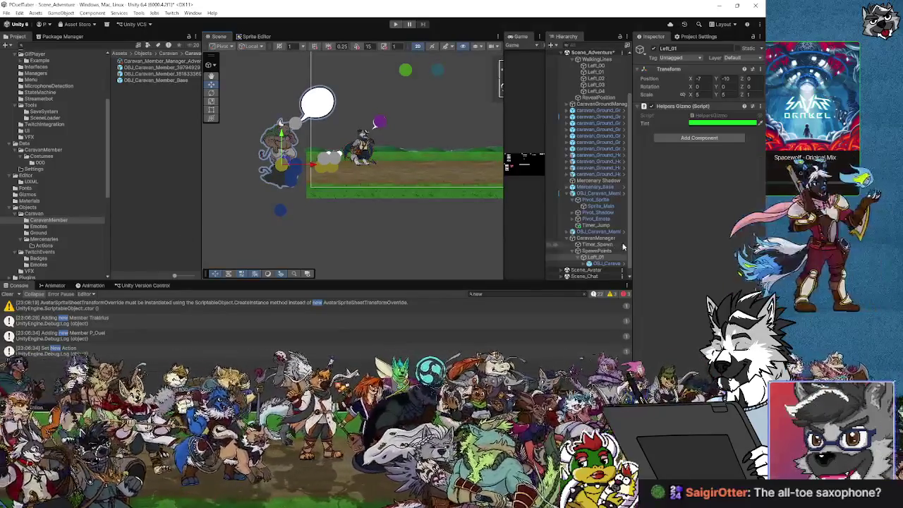
Rename the Left_01 spawn point under SpawnPoints to OBJ_SpawnPoint.
{"action": "left_click", "coordinate": [597, 251]}
{"action": "left_click", "coordinate": [597, 257]}
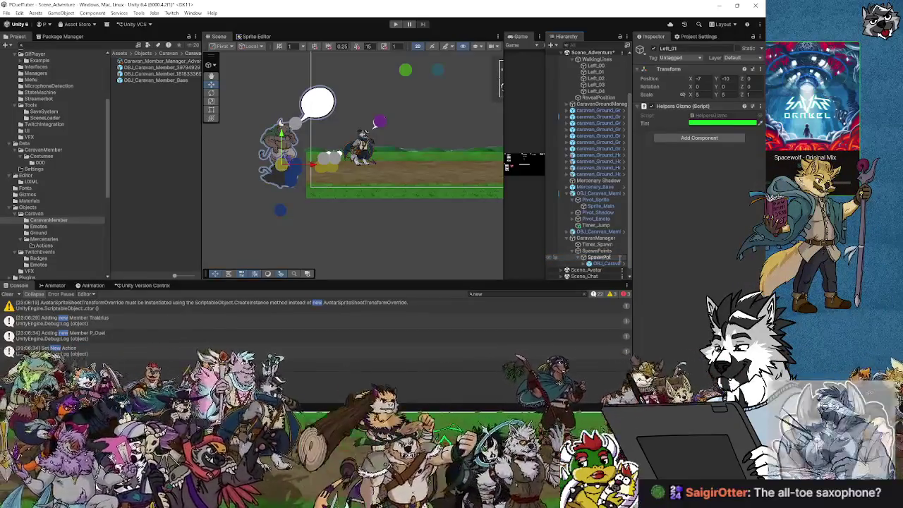
{"action": "left_click", "coordinate": [620, 257]}
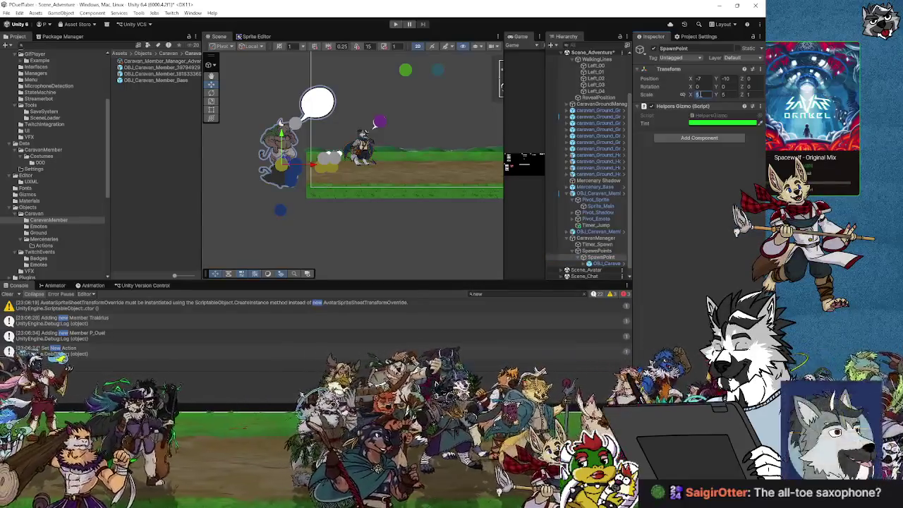
Try Scale values -1, 10 and 0, then show the Caravan assets folder.
{"action": "type", "text": "-1"}
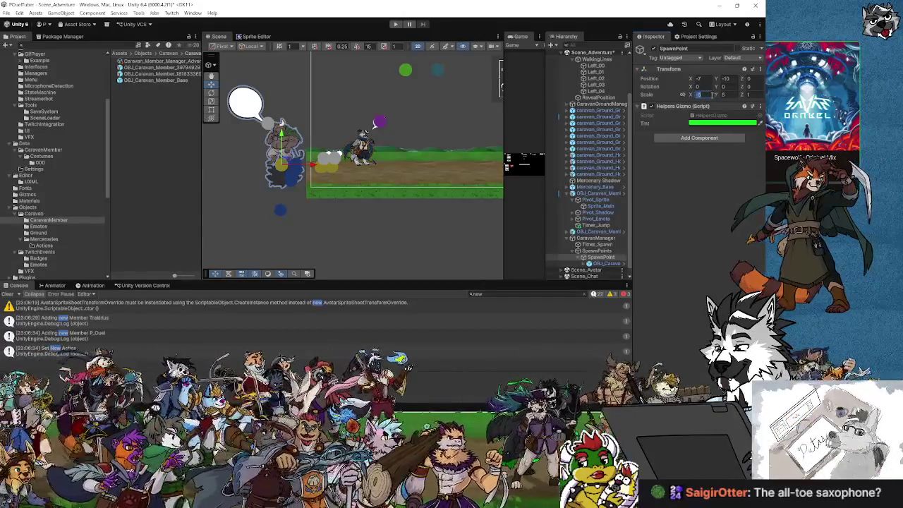
{"action": "type", "text": "1"}
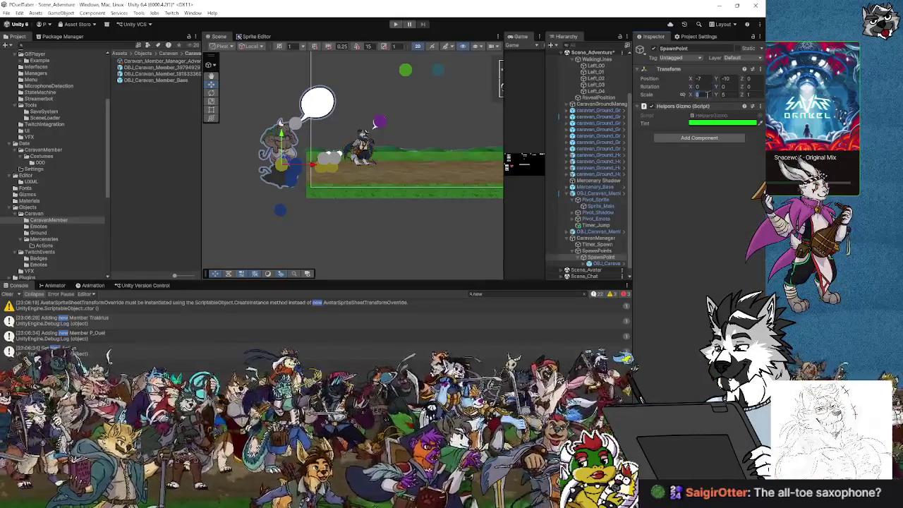
{"action": "type", "text": "0"}
{"action": "key", "text": "Tab"}
{"action": "type", "text": "0"}
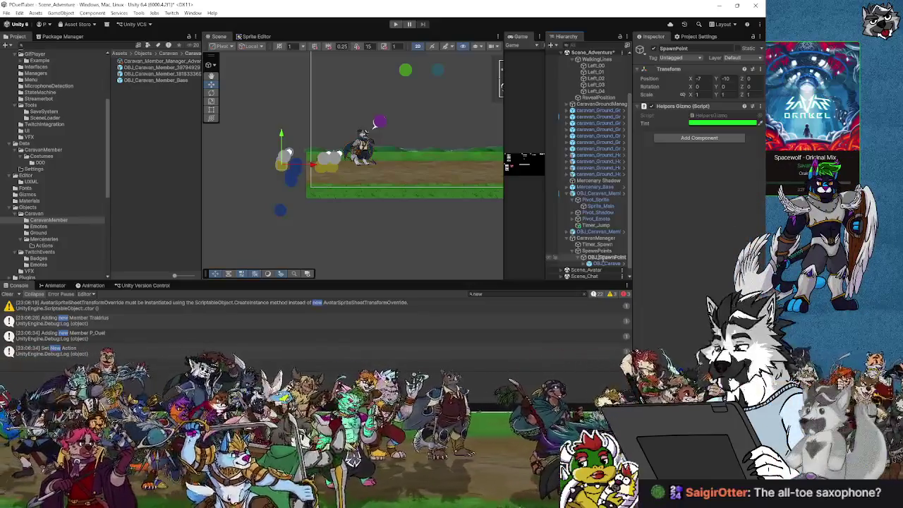
{"action": "left_click", "coordinate": [599, 251]}
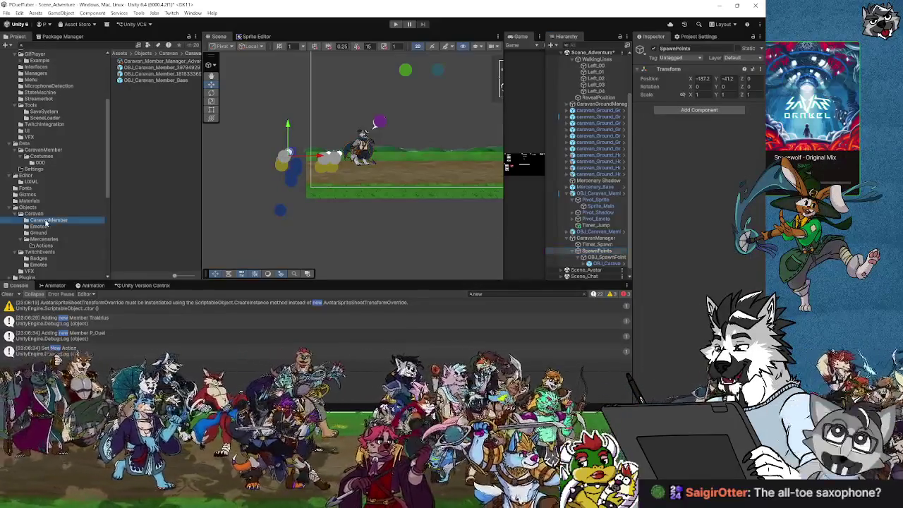
{"action": "left_click", "coordinate": [33, 214]}
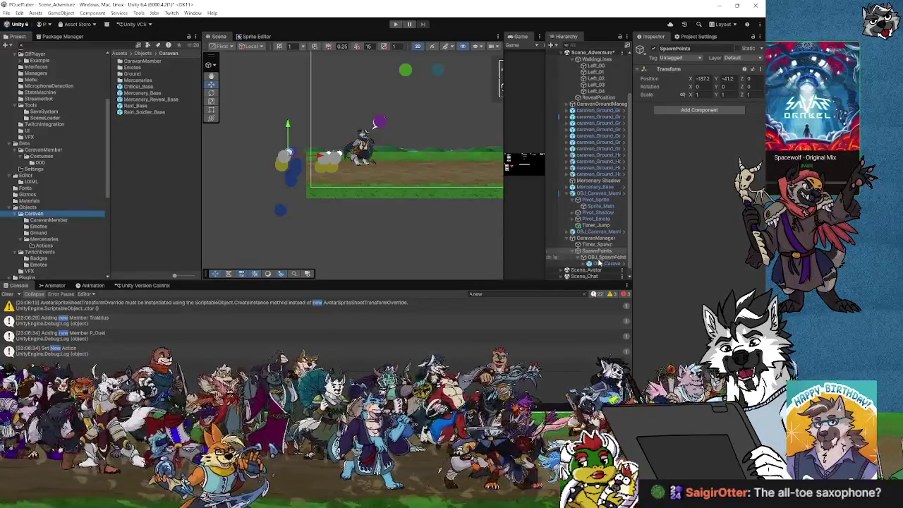
Save OBJ_SpawnPoint as a prefab in the Caravan folder.
{"action": "left_click_drag", "start_coordinate": [599, 262], "coordinate": [130, 120]}
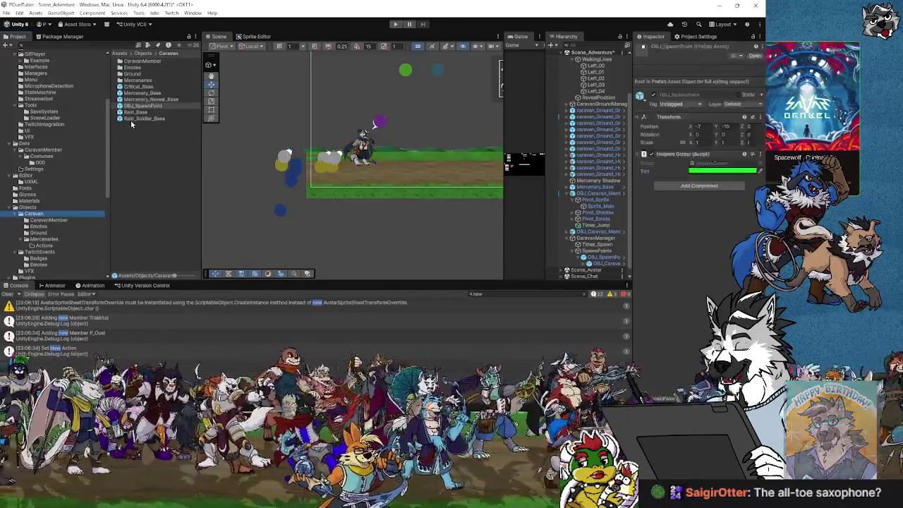
{"action": "left_click", "coordinate": [151, 101]}
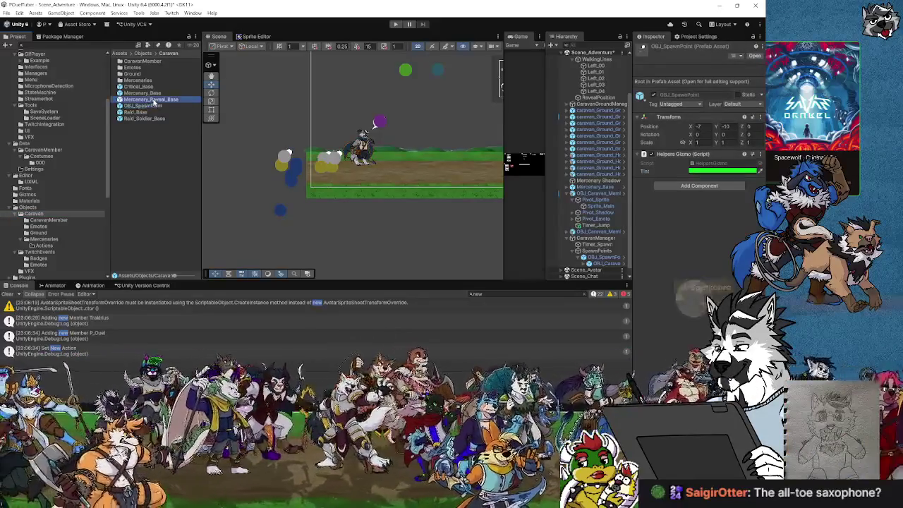
{"action": "left_click", "coordinate": [150, 106]}
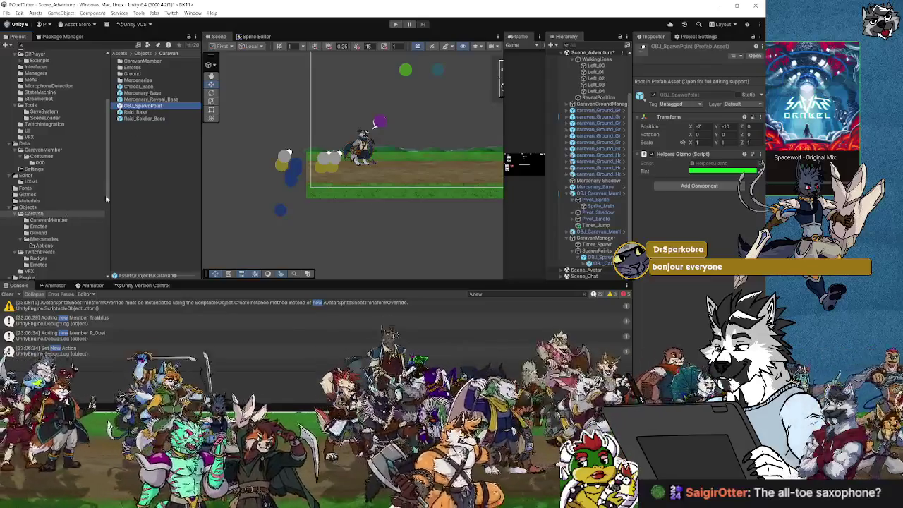
Create a new folder named Adventure inside Caravan.
{"action": "right_click", "coordinate": [144, 175]}
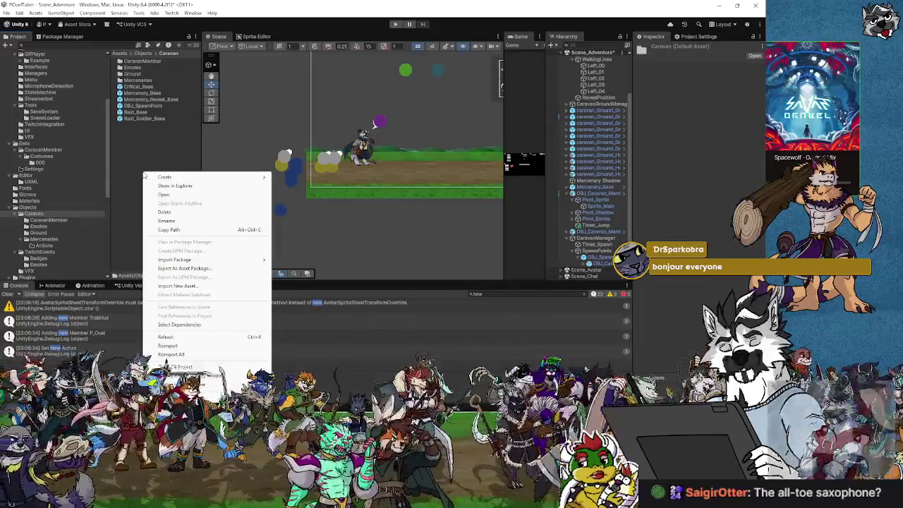
{"action": "mouse_move", "coordinate": [165, 178]}
{"action": "left_click", "coordinate": [290, 177]}
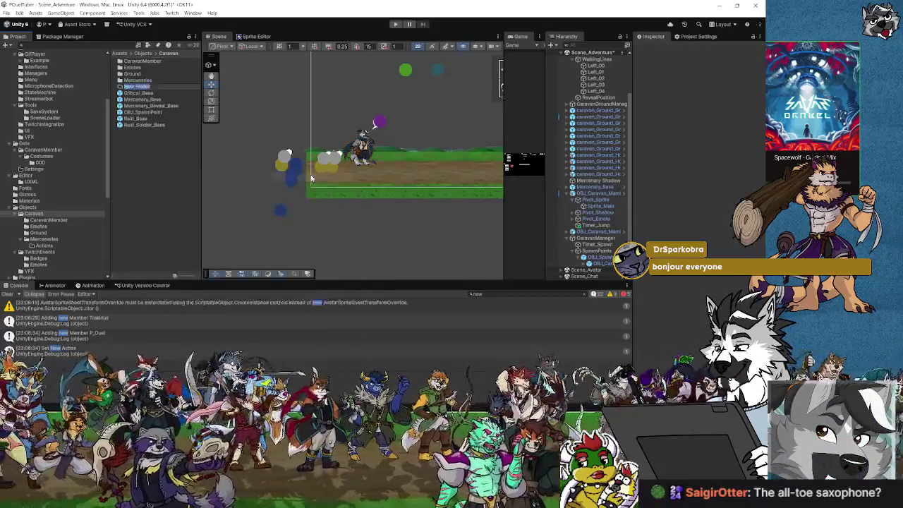
{"action": "type", "text": "Adventurer"}
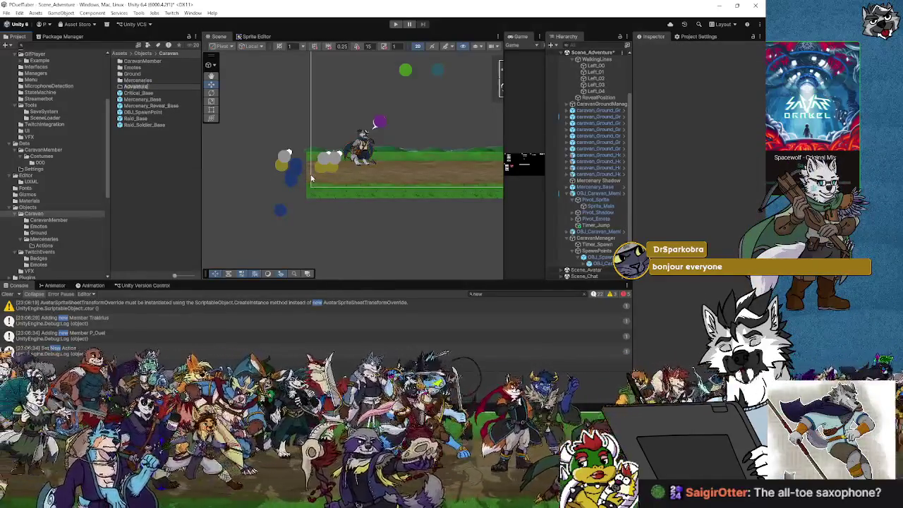
{"action": "key", "text": "Return"}
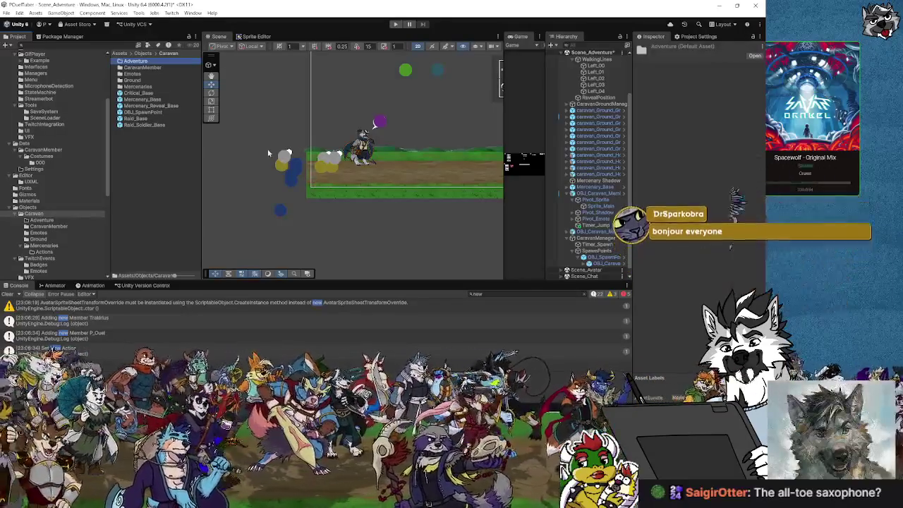
Move the OBJ_SpawnPoint prefab into the Adventure folder and open it.
{"action": "left_click", "coordinate": [146, 111]}
{"action": "left_click_drag", "start_coordinate": [146, 111], "coordinate": [135, 62]}
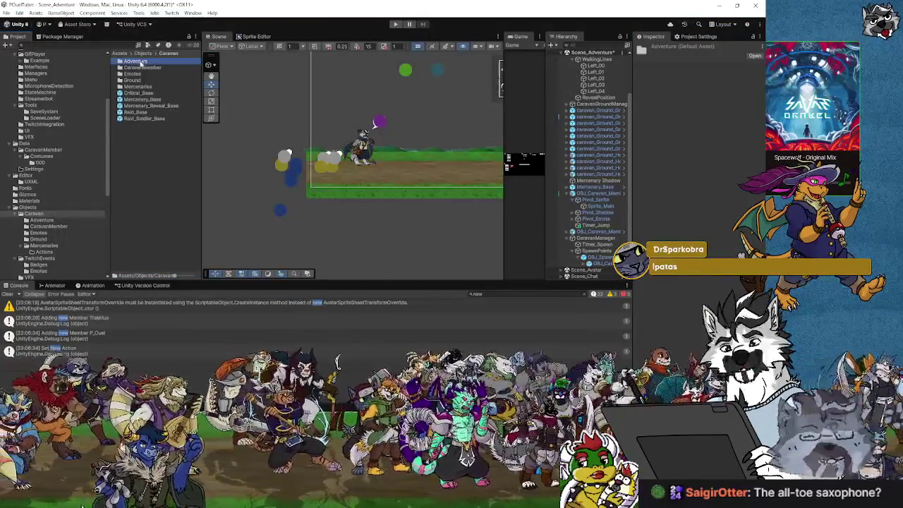
{"action": "left_click", "coordinate": [140, 68]}
{"action": "left_click", "coordinate": [142, 62]}
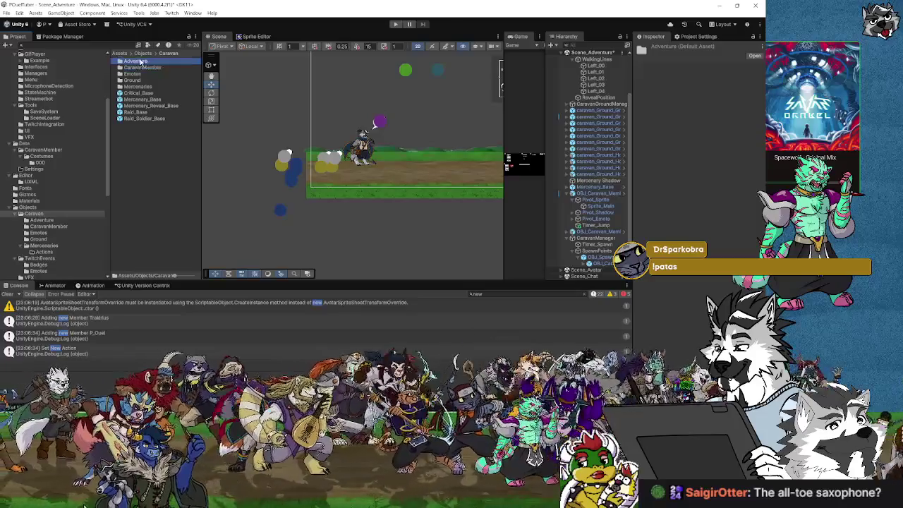
{"action": "left_click", "coordinate": [46, 221]}
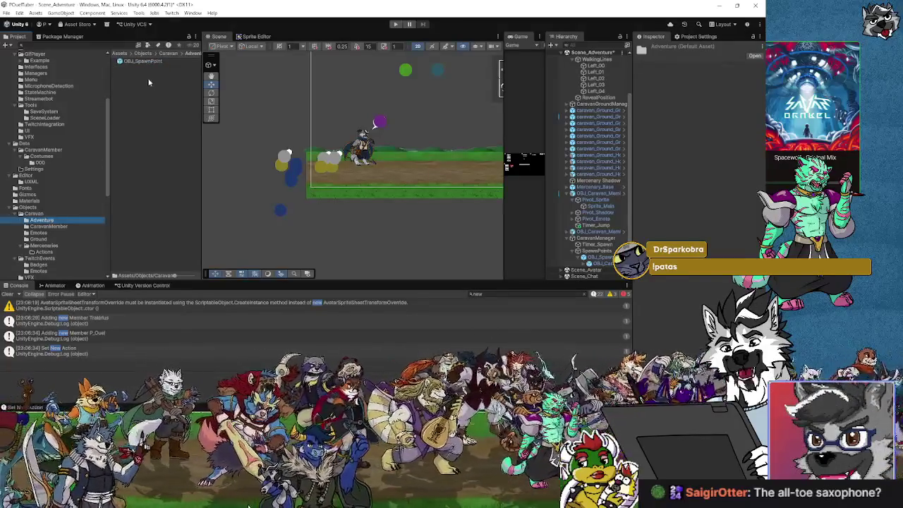
Delete the old scene instance, place an OBJ_SpawnPoint left of the road, and name it Left_00.
{"action": "left_click", "coordinate": [144, 62]}
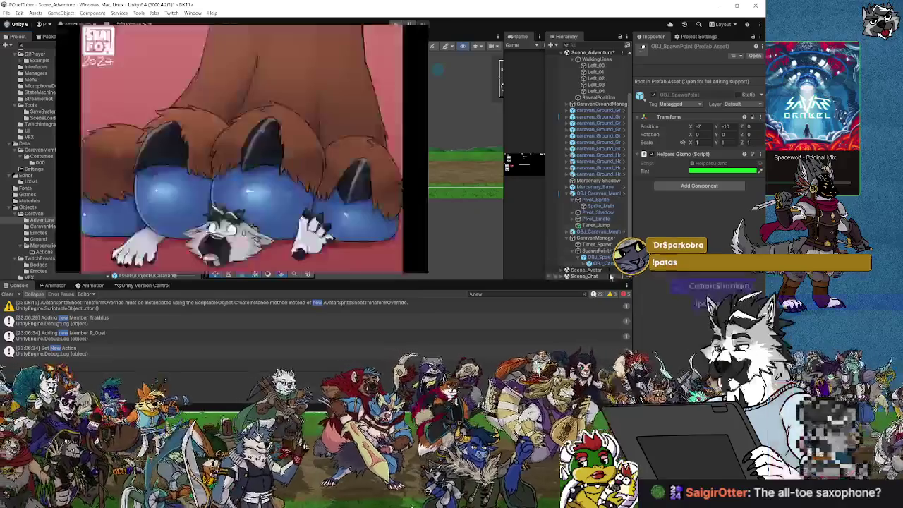
{"action": "left_click", "coordinate": [606, 258]}
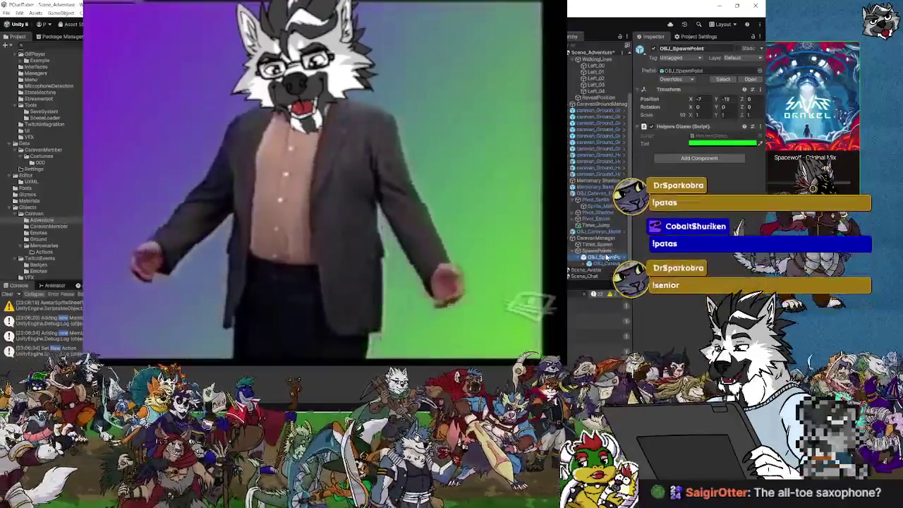
{"action": "key", "text": "Delete"}
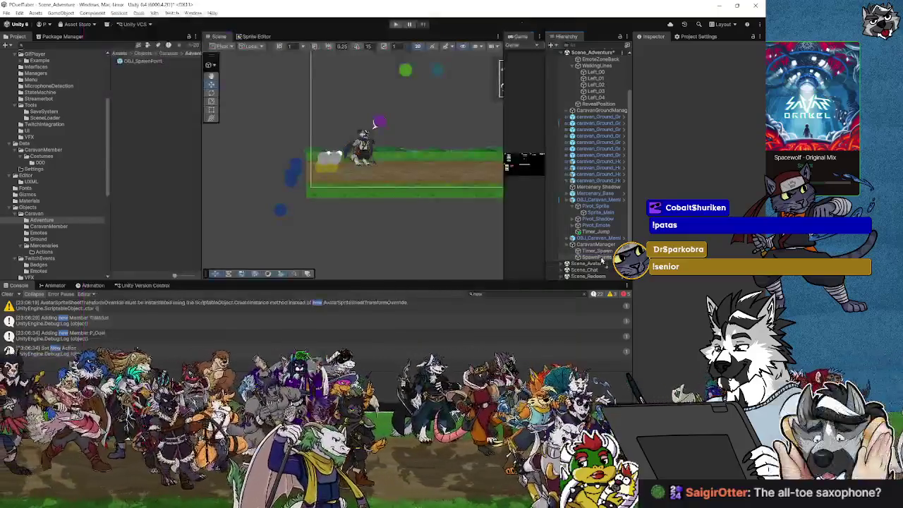
{"action": "left_click", "coordinate": [602, 258]}
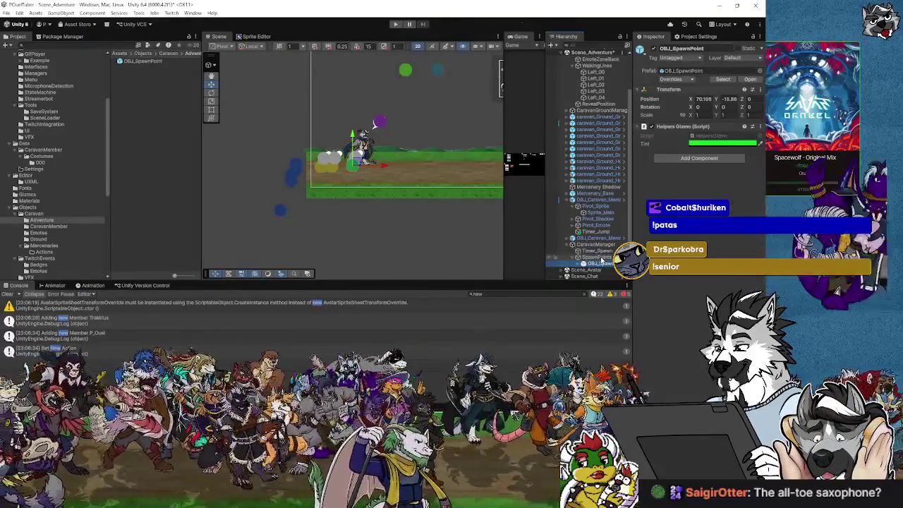
{"action": "scroll", "coordinate": [342, 170], "scroll_direction": "up", "scroll_amount": 4}
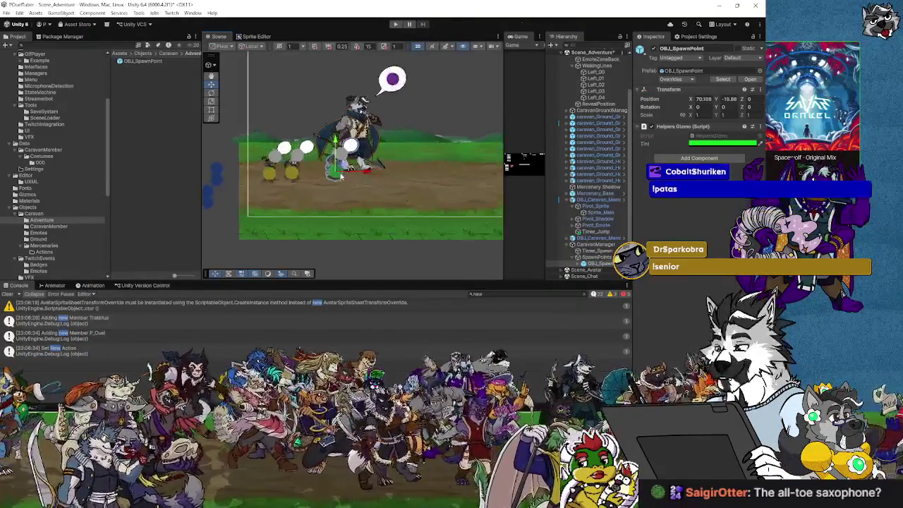
{"action": "scroll", "coordinate": [347, 176], "scroll_direction": "down", "scroll_amount": 2}
{"action": "scroll", "coordinate": [347, 176], "scroll_direction": "down", "scroll_amount": 2}
{"action": "mouse_move", "coordinate": [340, 168]}
{"action": "left_mouse_down"}
{"action": "mouse_move", "coordinate": [303, 153]}
{"action": "mouse_move", "coordinate": [283, 163]}
{"action": "left_mouse_up"}
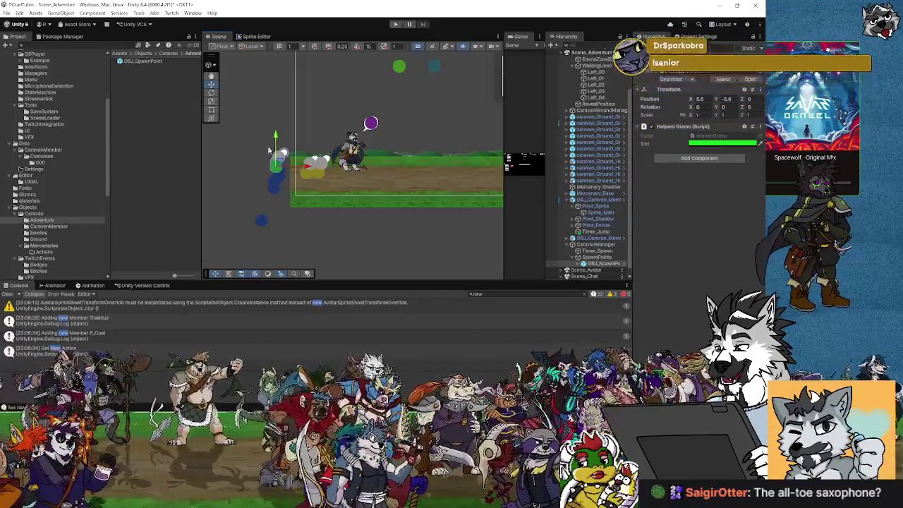
{"action": "double_click", "coordinate": [621, 263]}
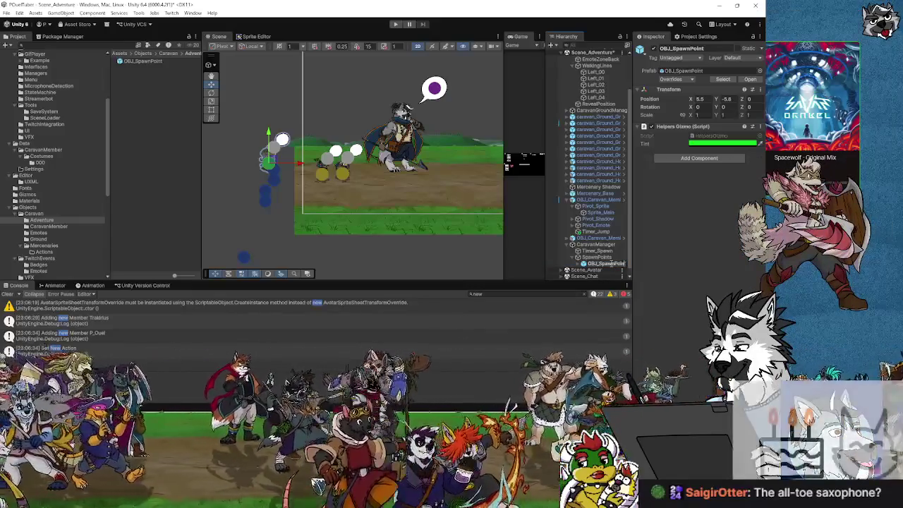
{"action": "left_click", "coordinate": [611, 263]}
{"action": "type", "text": "Left_00"}
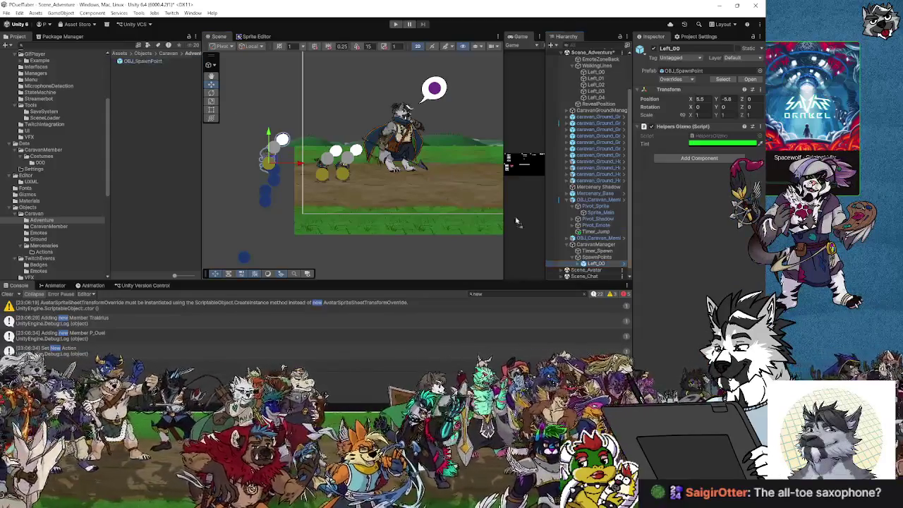
Add a second OBJ_SpawnPoint at the left end and name it Left_01.
{"action": "left_click_drag", "start_coordinate": [591, 261], "coordinate": [593, 260]}
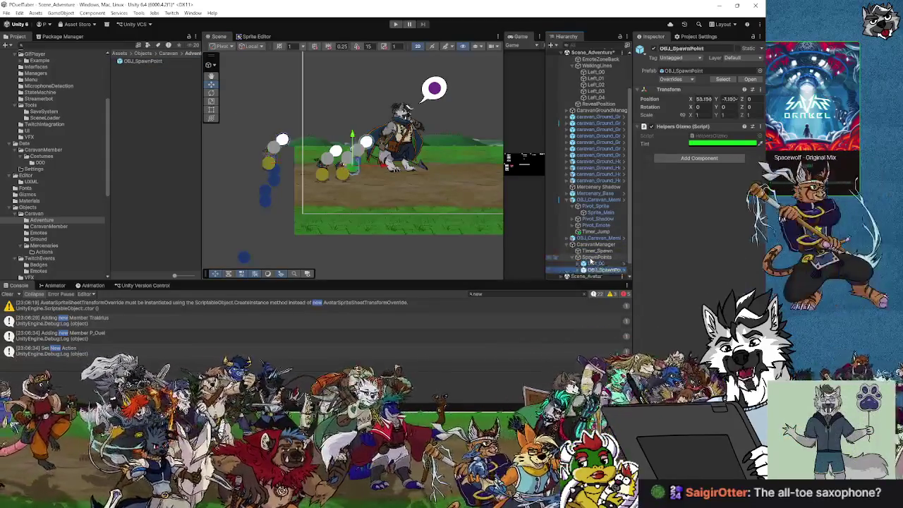
{"action": "mouse_move", "coordinate": [362, 164]}
{"action": "left_mouse_down"}
{"action": "mouse_move", "coordinate": [283, 165]}
{"action": "mouse_move", "coordinate": [266, 175]}
{"action": "left_mouse_up"}
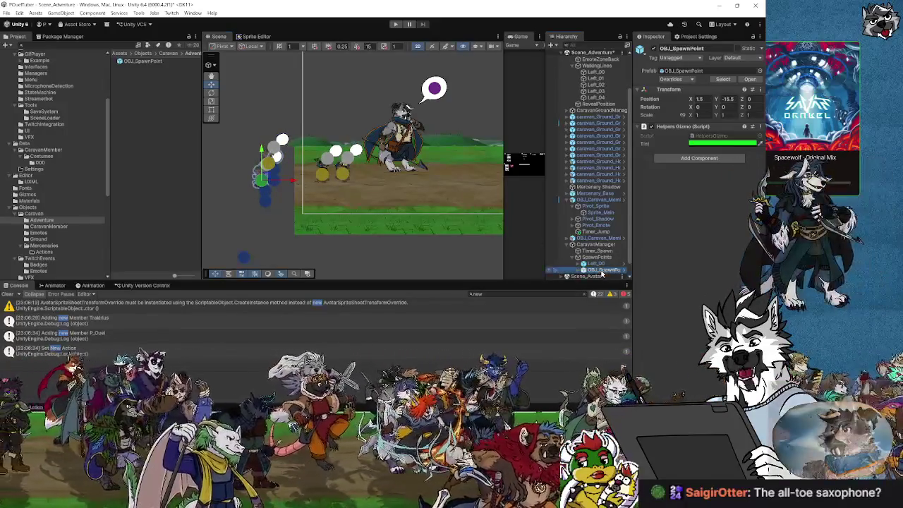
{"action": "left_click", "coordinate": [604, 269]}
{"action": "type", "text": "Left_01"}
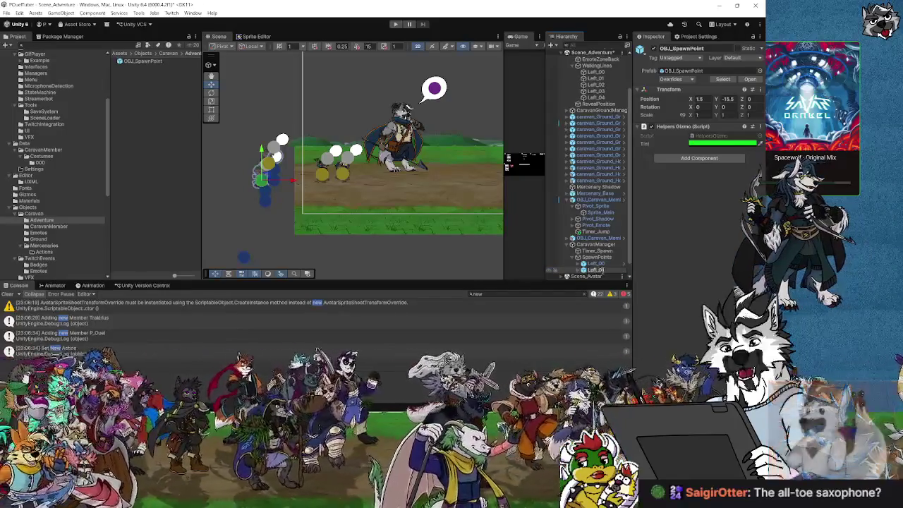
{"action": "key", "text": "Return"}
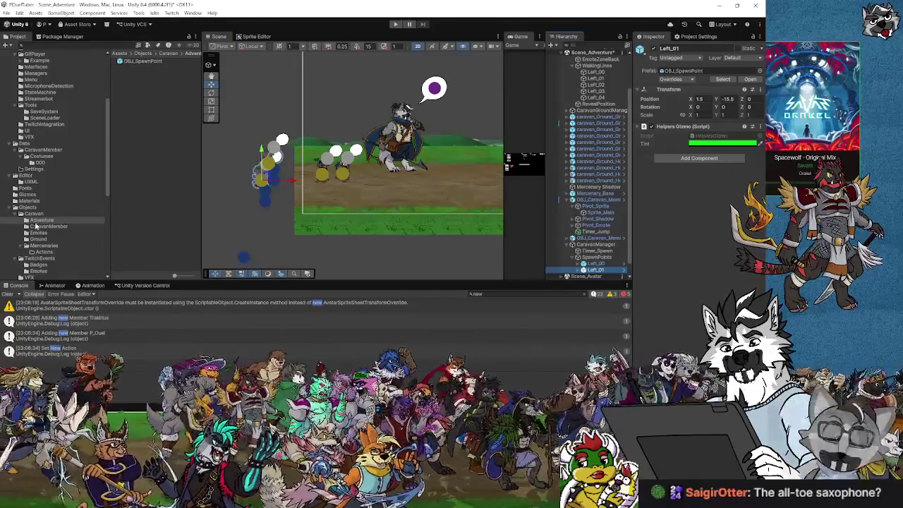
Name the third instance Left_02 and drag it left beside the others.
{"action": "left_click", "coordinate": [597, 258]}
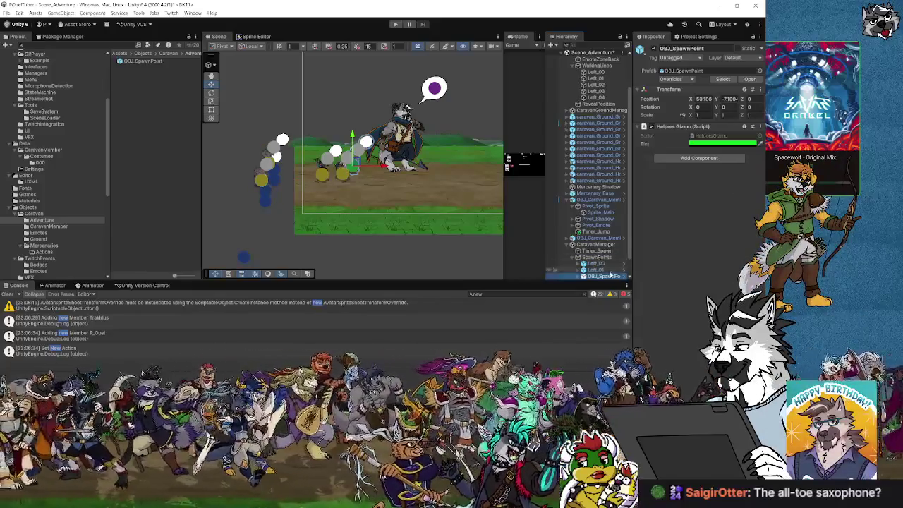
{"action": "scroll", "coordinate": [598, 261], "scroll_direction": "down", "scroll_amount": 1}
{"action": "left_click", "coordinate": [596, 251]}
{"action": "left_click", "coordinate": [599, 258]}
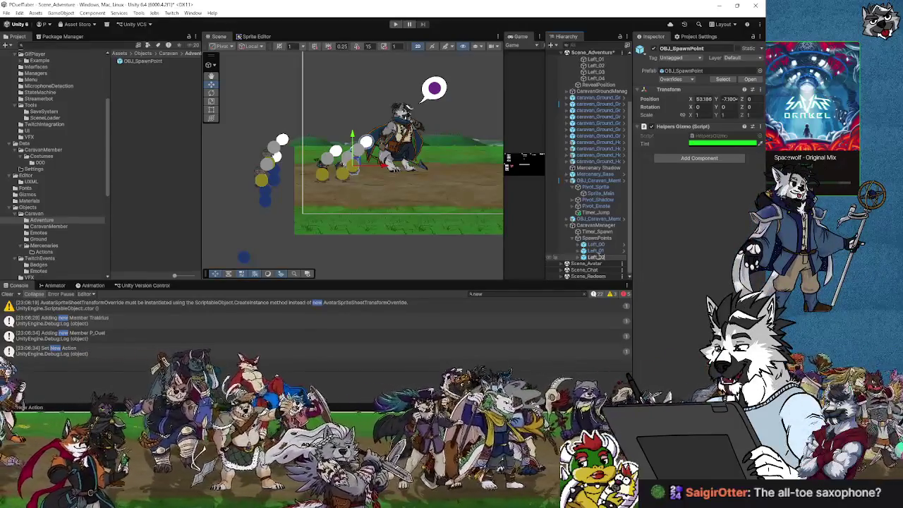
{"action": "left_click", "coordinate": [595, 251]}
{"action": "left_click", "coordinate": [596, 257]}
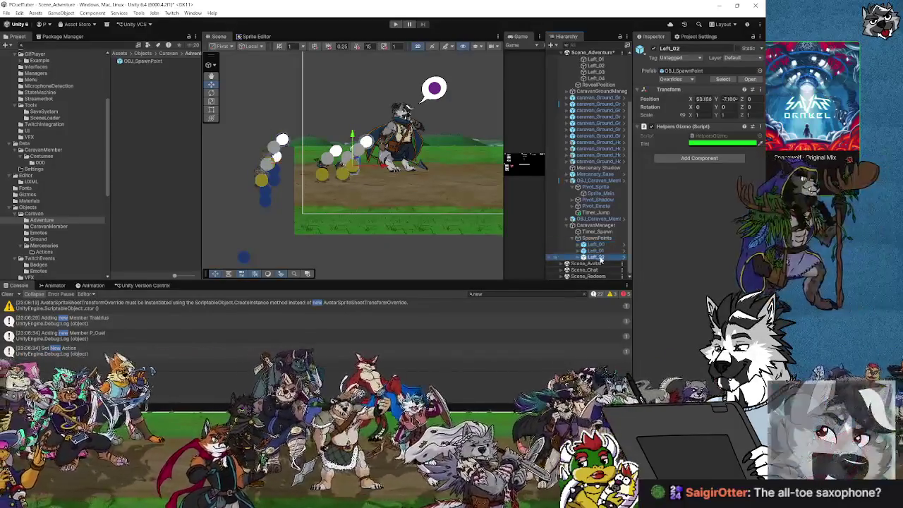
{"action": "left_click_drag", "start_coordinate": [357, 162], "coordinate": [268, 192]}
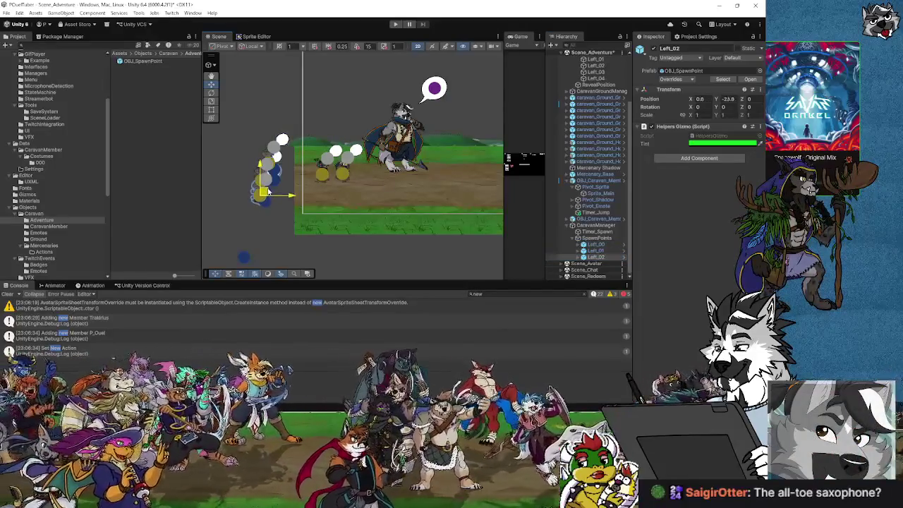
Fine-tune Left_02's position so it sits below the other spawn points.
{"action": "scroll", "coordinate": [282, 177], "scroll_direction": "up", "scroll_amount": 8}
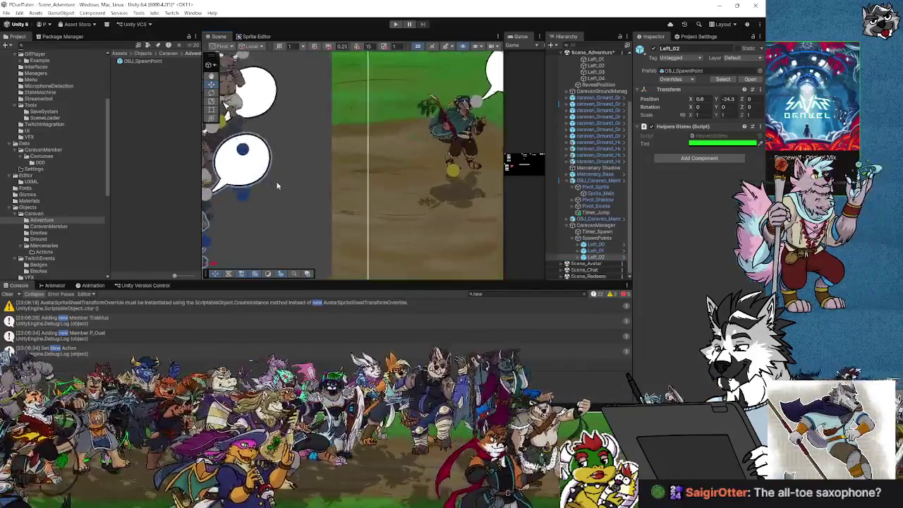
{"action": "scroll", "coordinate": [300, 165], "scroll_direction": "up", "scroll_amount": 5}
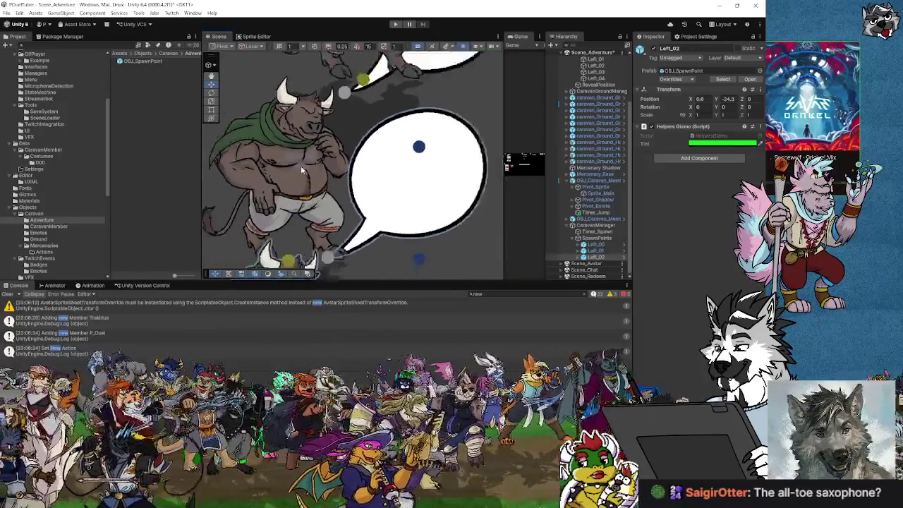
{"action": "scroll", "coordinate": [312, 168], "scroll_direction": "down", "scroll_amount": 5}
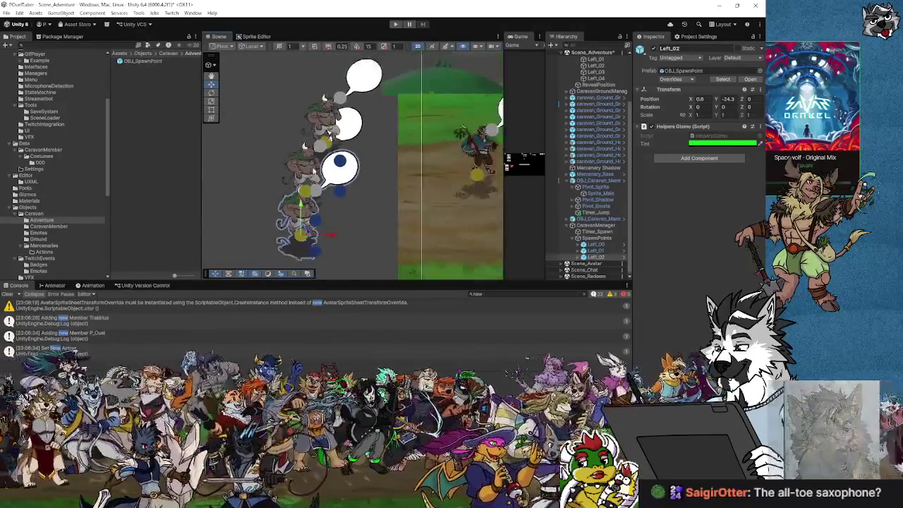
{"action": "scroll", "coordinate": [315, 169], "scroll_direction": "up", "scroll_amount": 2}
{"action": "scroll", "coordinate": [315, 171], "scroll_direction": "up", "scroll_amount": 2}
{"action": "left_click_drag", "start_coordinate": [338, 240], "coordinate": [307, 169]}
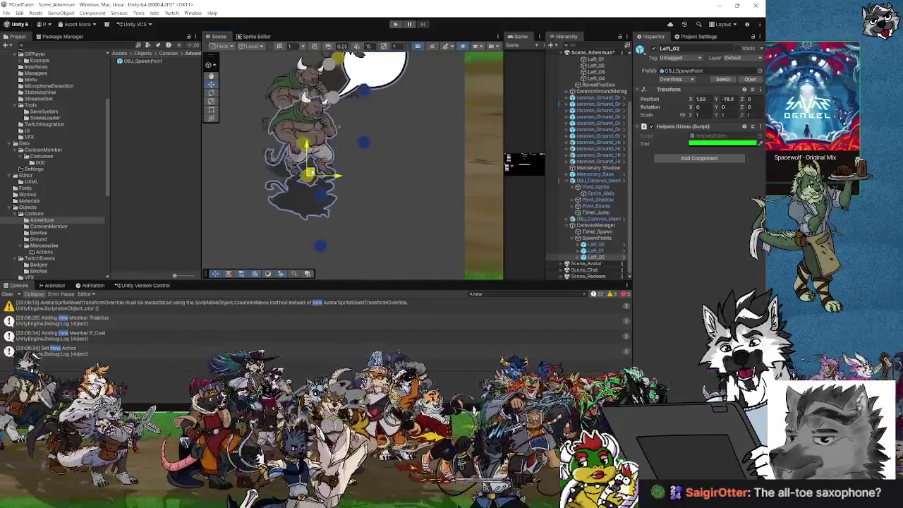
{"action": "left_click_drag", "start_coordinate": [307, 169], "coordinate": [382, 234]}
{"action": "scroll", "coordinate": [381, 219], "scroll_direction": "down", "scroll_amount": 5}
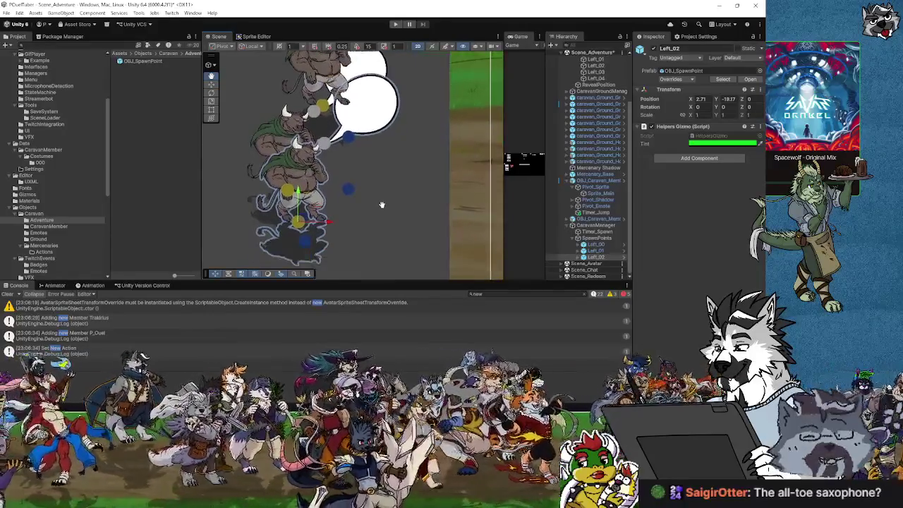
{"action": "scroll", "coordinate": [378, 221], "scroll_direction": "down", "scroll_amount": 3}
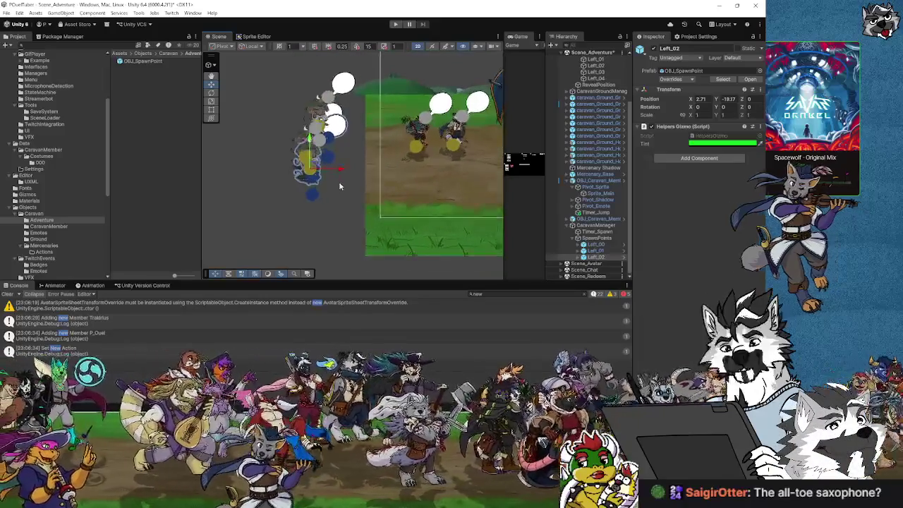
{"action": "scroll", "coordinate": [338, 181], "scroll_direction": "up", "scroll_amount": 4}
{"action": "mouse_move", "coordinate": [292, 141]}
{"action": "left_mouse_down"}
{"action": "mouse_move", "coordinate": [258, 185]}
{"action": "mouse_move", "coordinate": [273, 180]}
{"action": "left_mouse_up"}
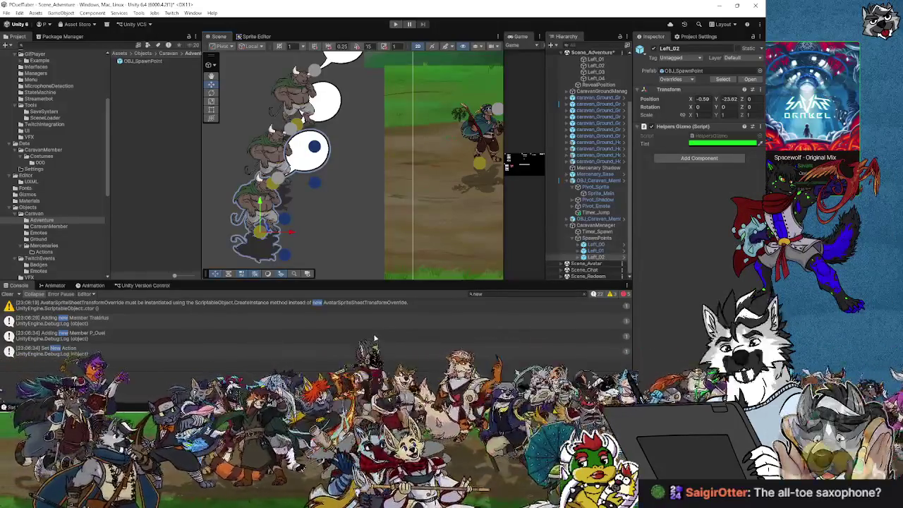
{"action": "left_click", "coordinate": [597, 239]}
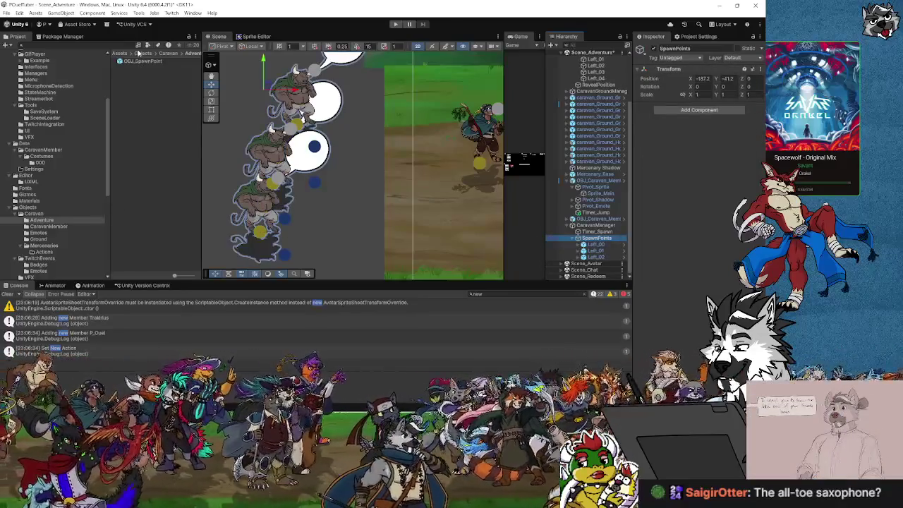
Add a new script component called CS_Carava_SpawnPoint to the OBJ_SpawnPoint prefab.
{"action": "double_click", "coordinate": [141, 61]}
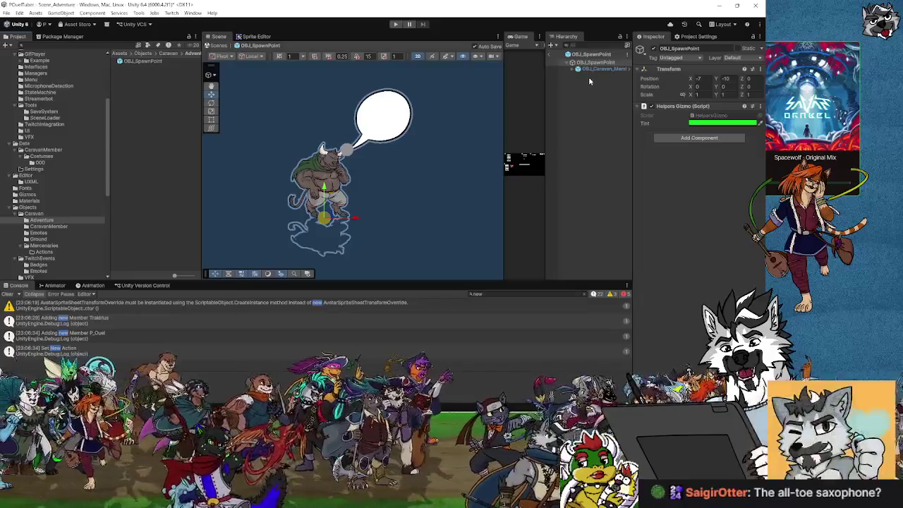
{"action": "left_click", "coordinate": [690, 139]}
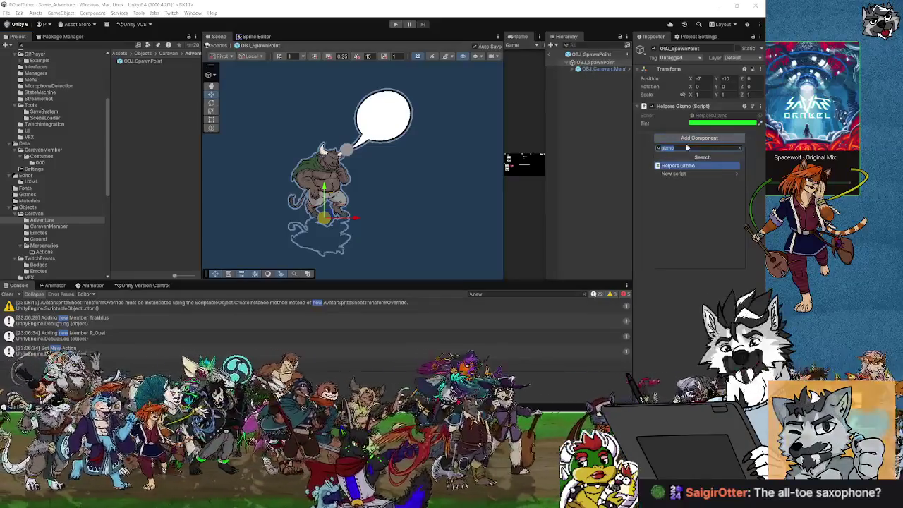
{"action": "left_click", "coordinate": [674, 173]}
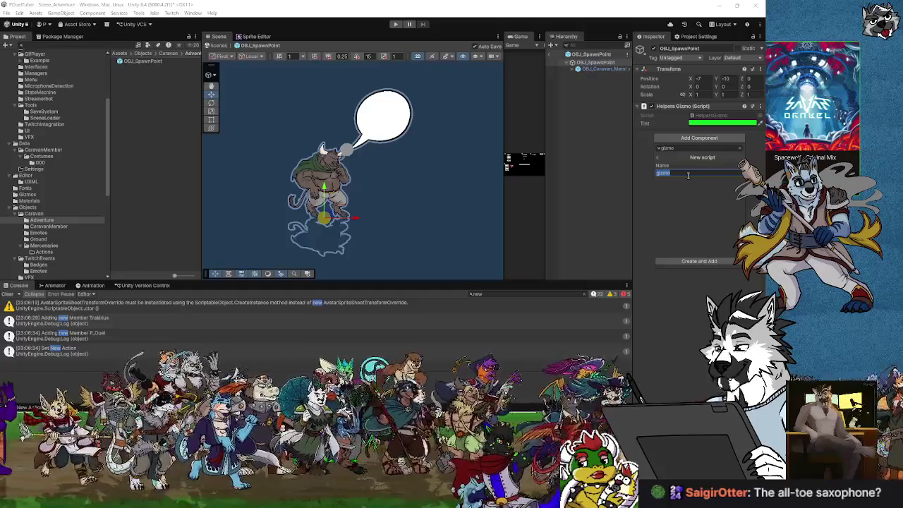
{"action": "type", "text": "CS"}
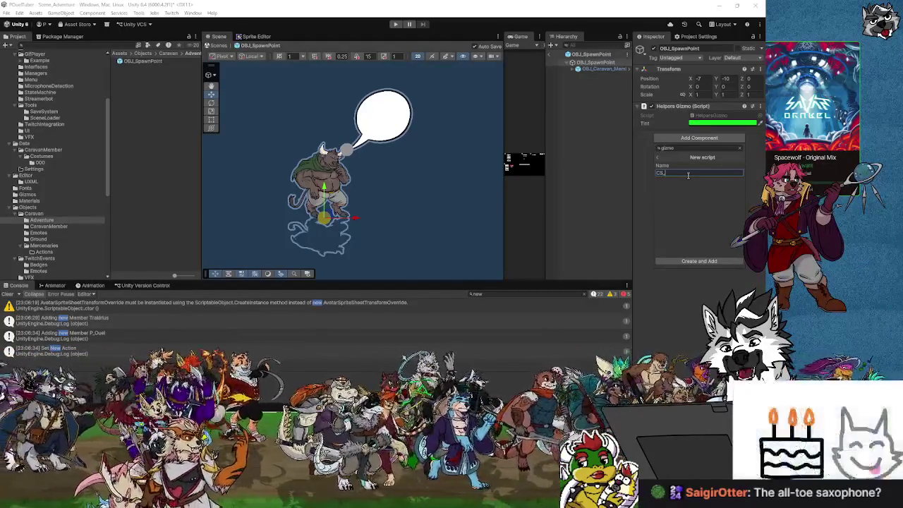
{"action": "type", "text": "_GizmonPo"}
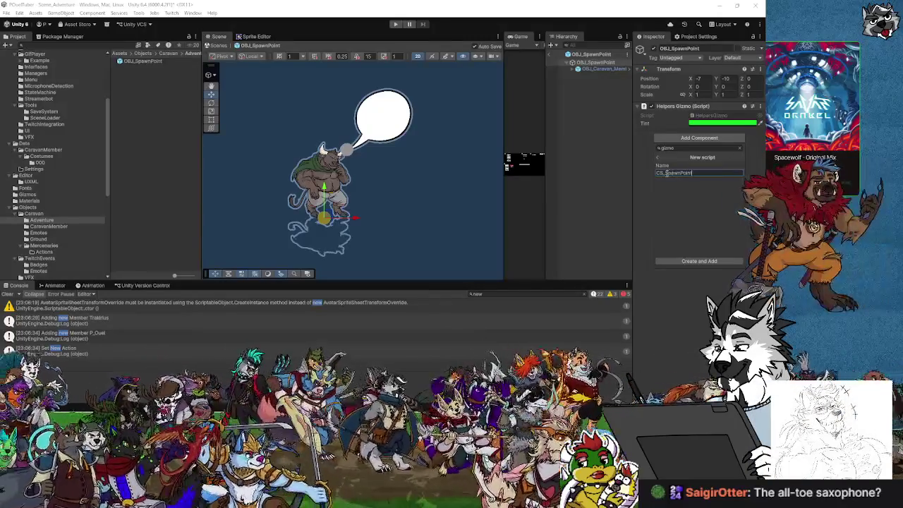
{"action": "type", "text": "ravan"}
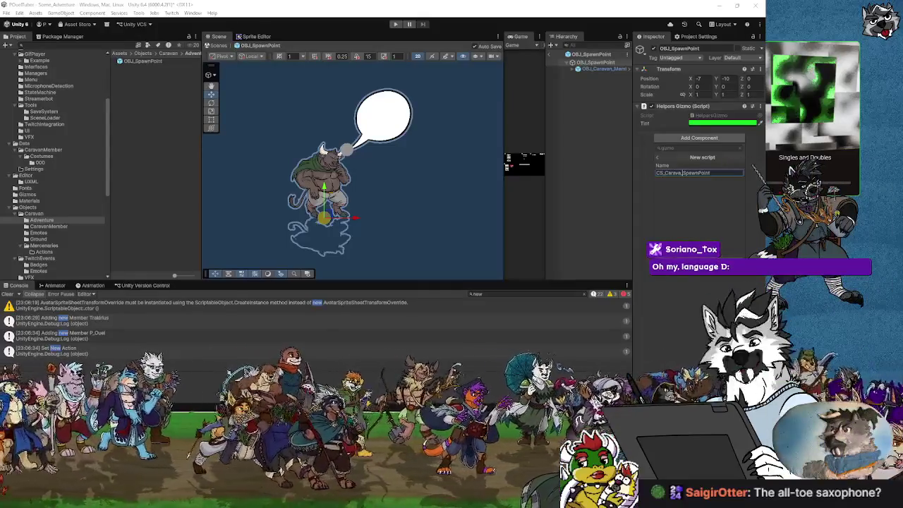
{"action": "key", "text": "Return"}
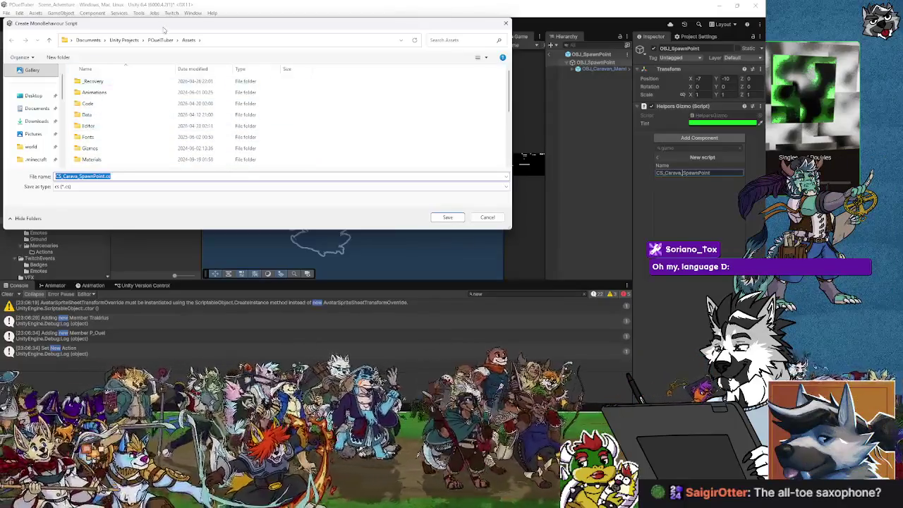
Save the script into the Assets/Code/Caravan/CaravanManager folder.
{"action": "mouse_move", "coordinate": [161, 28]}
{"action": "left_mouse_down"}
{"action": "mouse_move", "coordinate": [320, 53]}
{"action": "mouse_move", "coordinate": [281, 73]}
{"action": "left_mouse_up"}
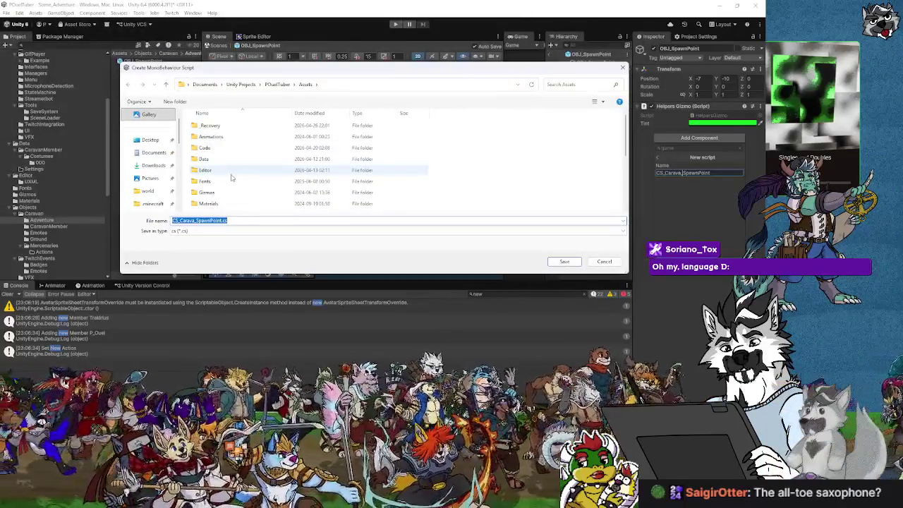
{"action": "double_click", "coordinate": [207, 148]}
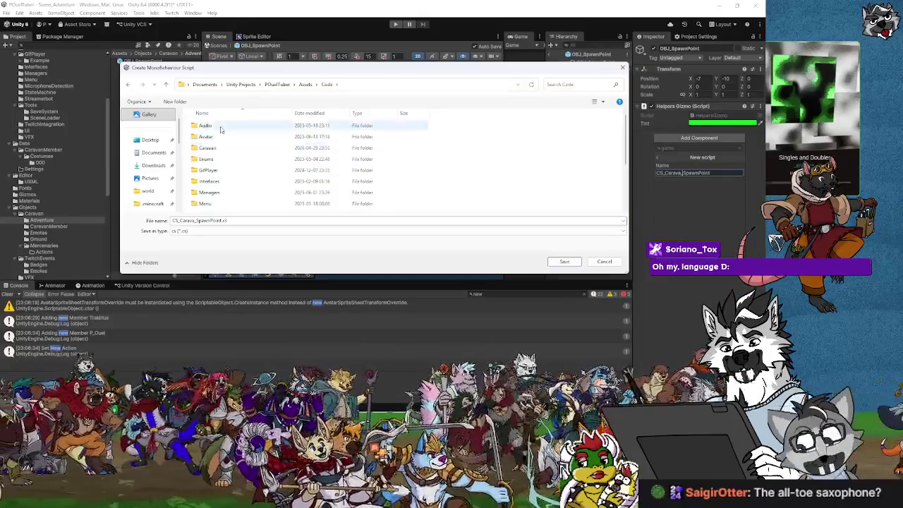
{"action": "double_click", "coordinate": [207, 148]}
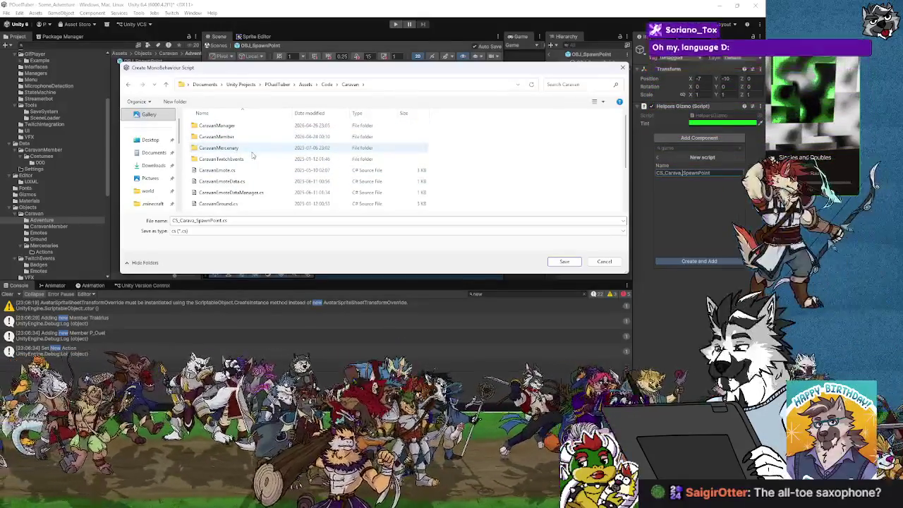
{"action": "scroll", "coordinate": [244, 185], "scroll_direction": "down", "scroll_amount": 2}
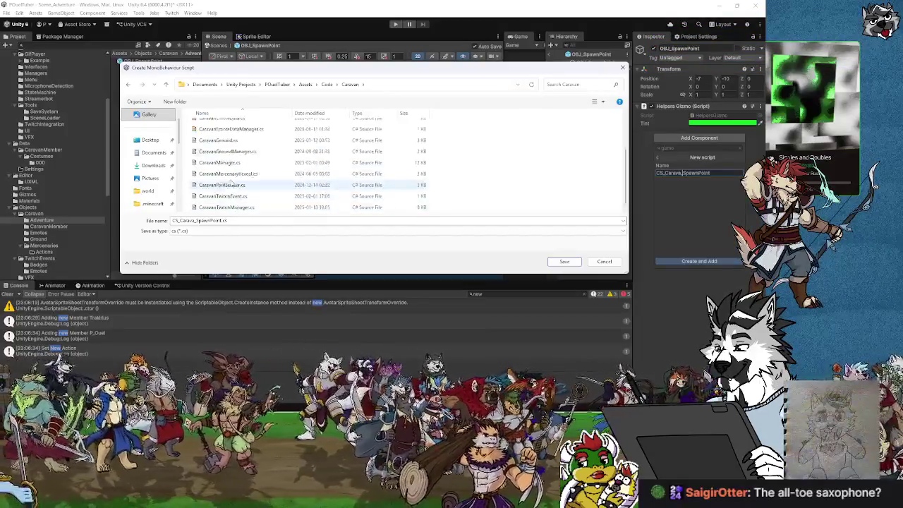
{"action": "scroll", "coordinate": [231, 182], "scroll_direction": "up", "scroll_amount": 3}
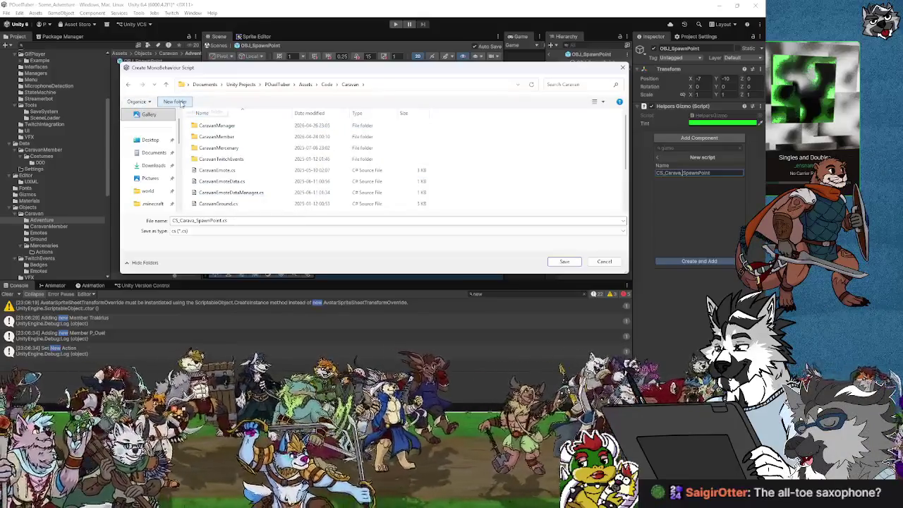
{"action": "double_click", "coordinate": [212, 127]}
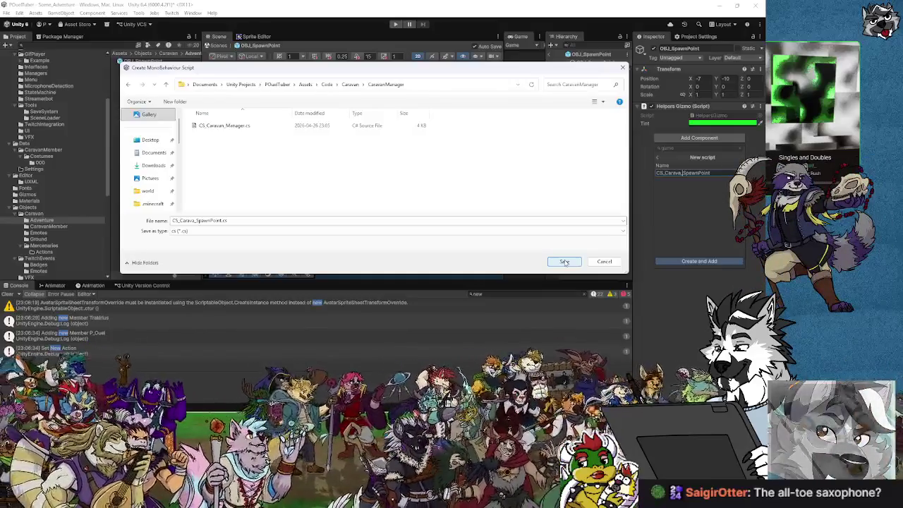
{"action": "left_click", "coordinate": [564, 263]}
{"action": "key", "text": "alt+Tab"}
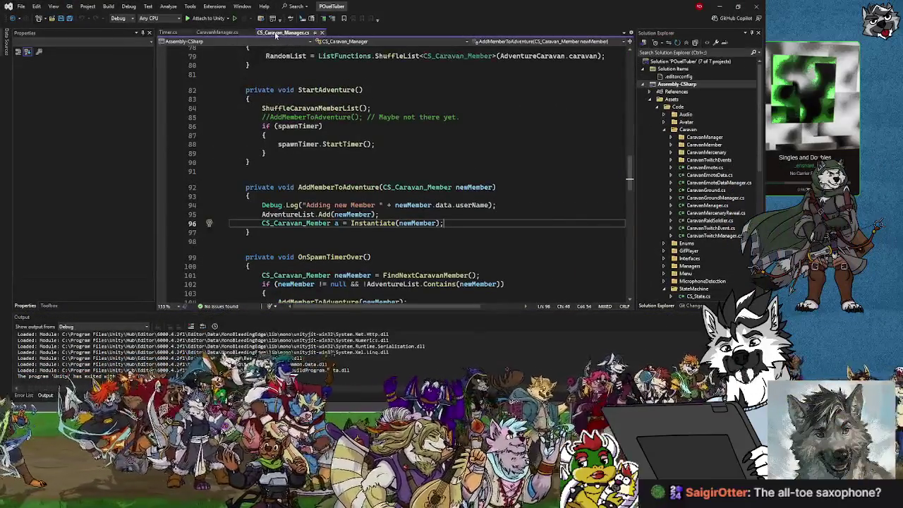
Return to Unity and open the attached CS_Carava_SpawnPoint script from the Inspector.
{"action": "left_click", "coordinate": [722, 7]}
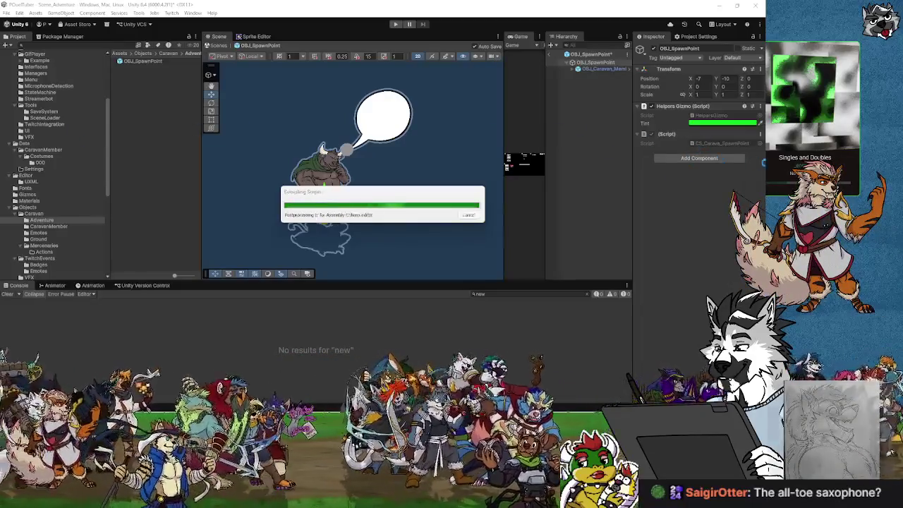
{"action": "double_click", "coordinate": [715, 143]}
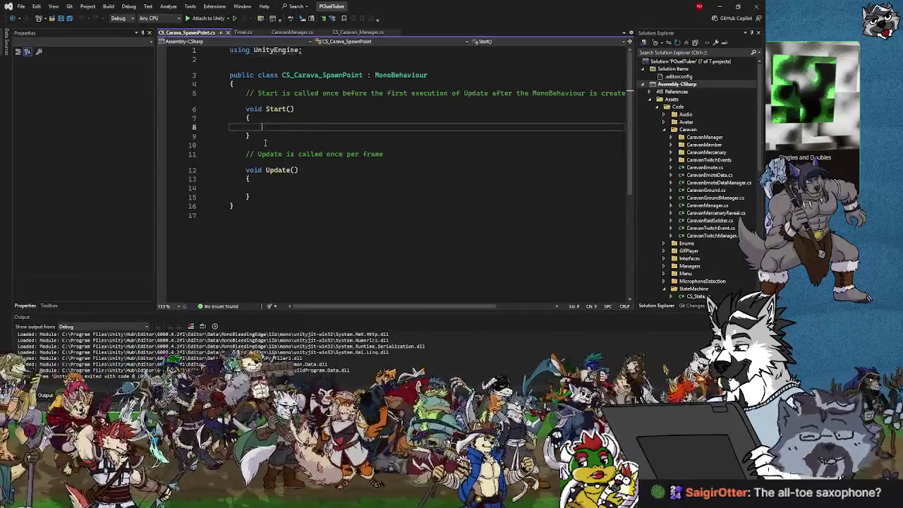
Delete the Start and Update methods, try typing a declaration, then undo to restore them.
{"action": "right_click", "coordinate": [265, 141]}
{"action": "left_click", "coordinate": [258, 187]}
{"action": "left_click_drag", "start_coordinate": [256, 197], "coordinate": [246, 110]}
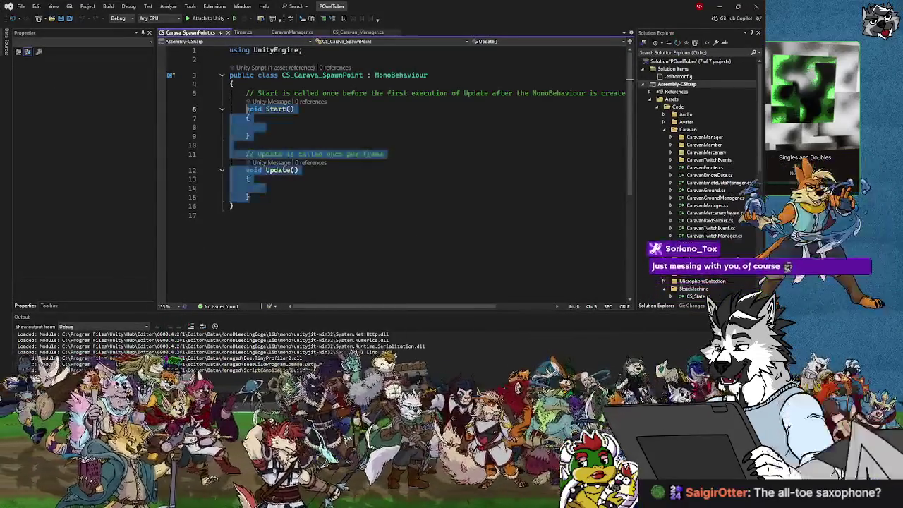
{"action": "key", "text": "Delete"}
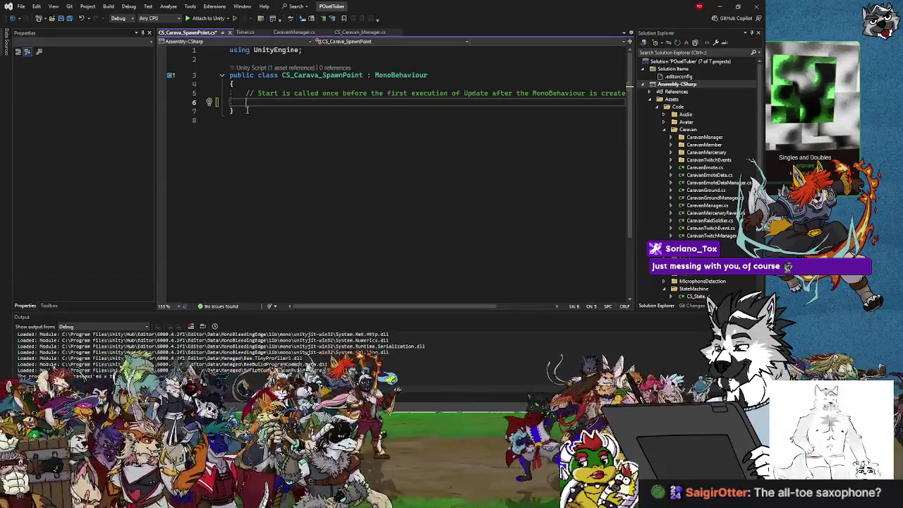
{"action": "type", "text": "public "}
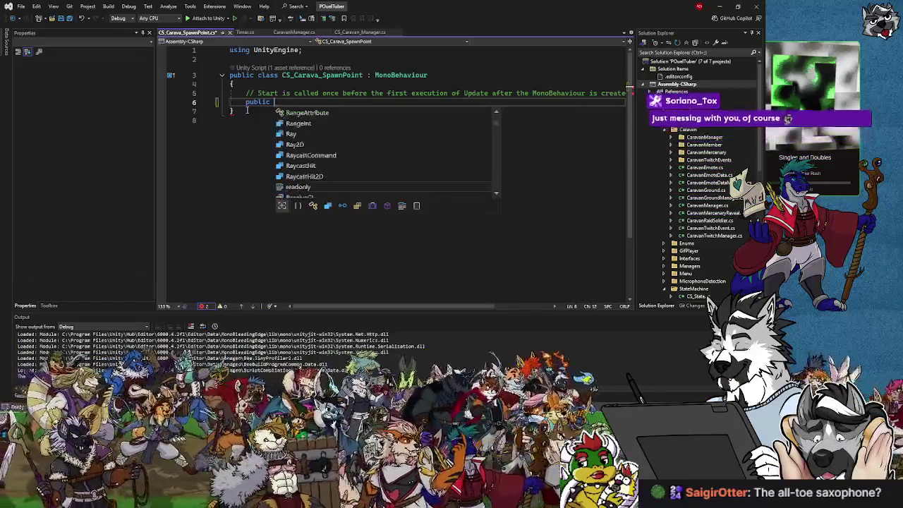
{"action": "type", "text": "Return"}
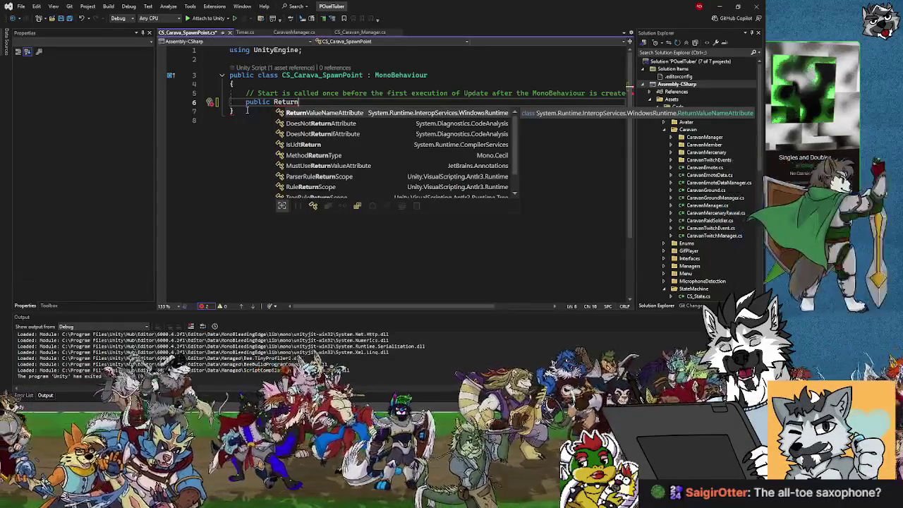
{"action": "key", "text": "BackSpace"}
{"action": "key", "text": "BackSpace"}
{"action": "key", "text": "BackSpace"}
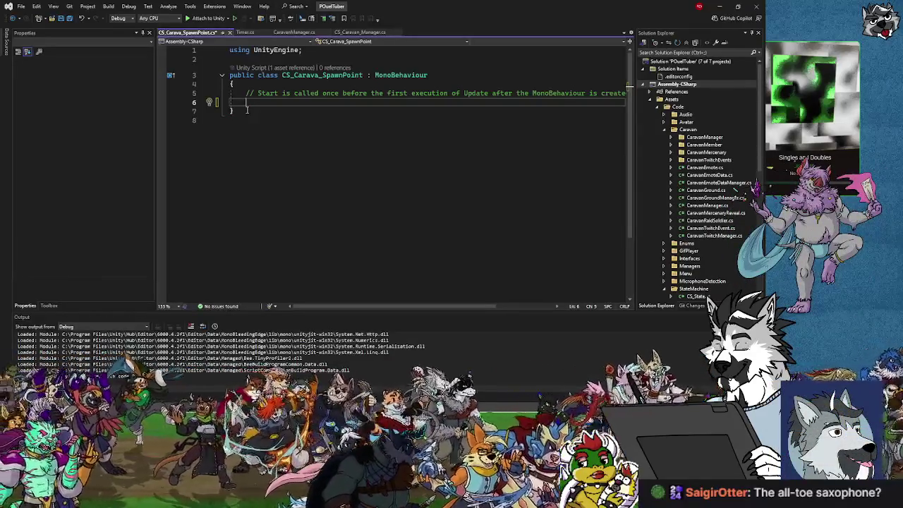
{"action": "key", "text": "ctrl+space"}
{"action": "scroll", "coordinate": [250, 113], "scroll_direction": "up", "scroll_amount": 3}
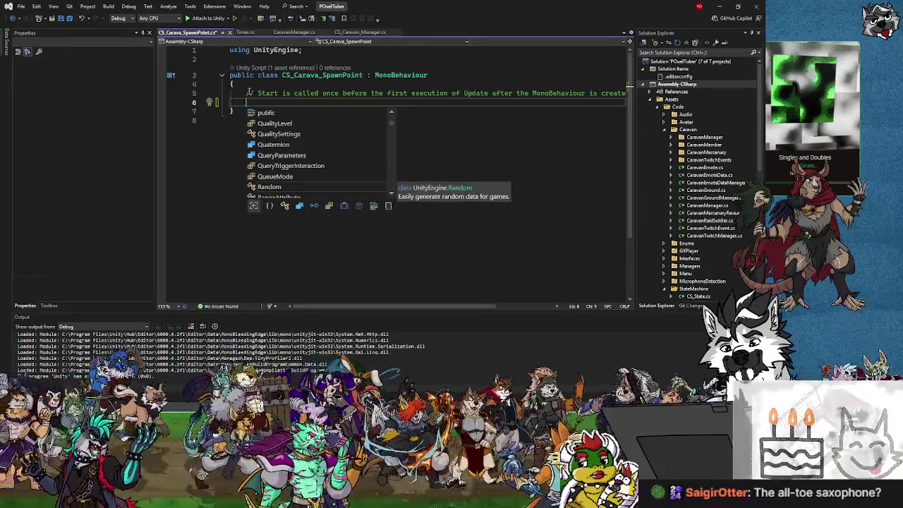
{"action": "left_click_drag", "start_coordinate": [249, 92], "coordinate": [277, 93]}
{"action": "left_click", "coordinate": [278, 101]}
{"action": "type", "text": "Ra"}
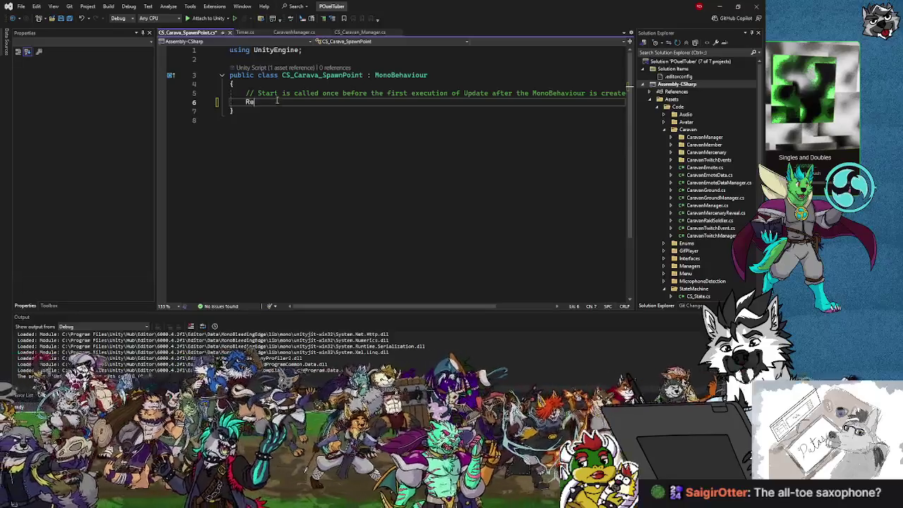
{"action": "type", "text": "blic Ret"}
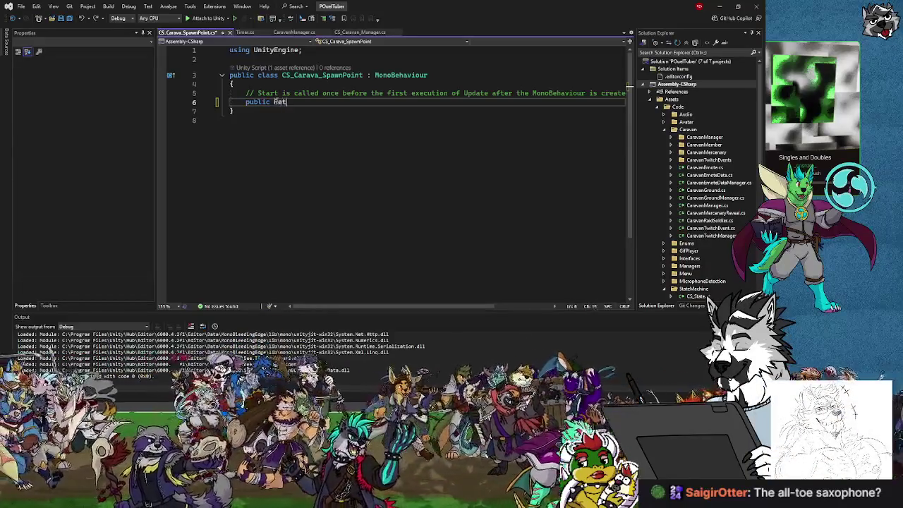
{"action": "type", "text": "u"}
{"action": "key", "text": "ctrl+z"}
{"action": "key", "text": "ctrl+z"}
{"action": "key", "text": "ctrl+z"}
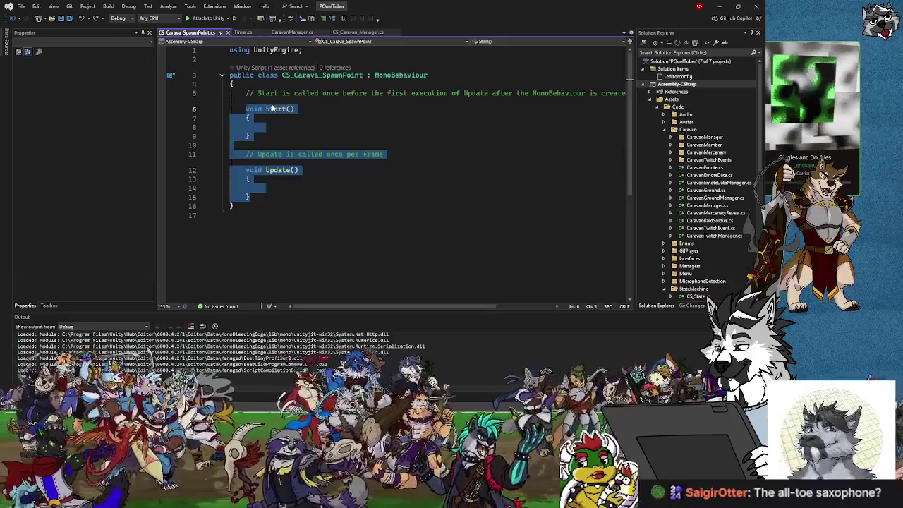
Insert two blank lines after the class's opening brace.
{"action": "left_click", "coordinate": [273, 108]}
{"action": "left_click", "coordinate": [267, 92]}
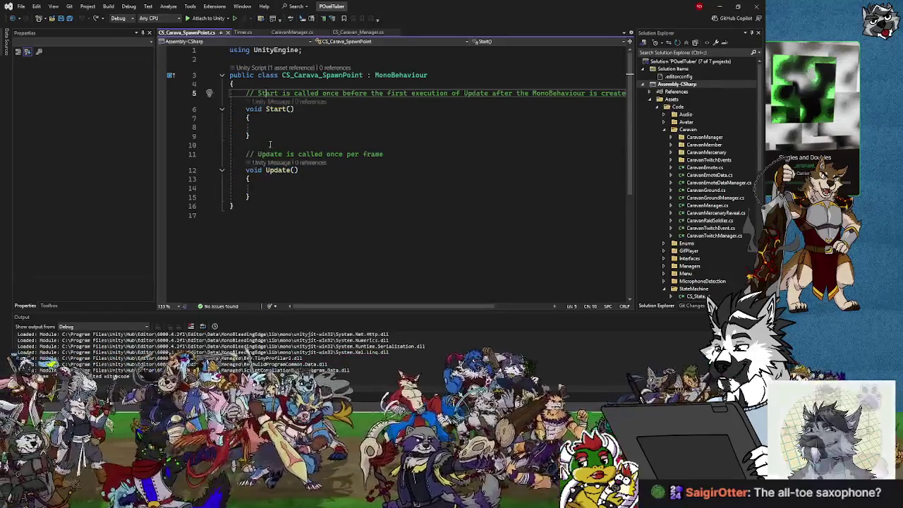
{"action": "left_click", "coordinate": [253, 84]}
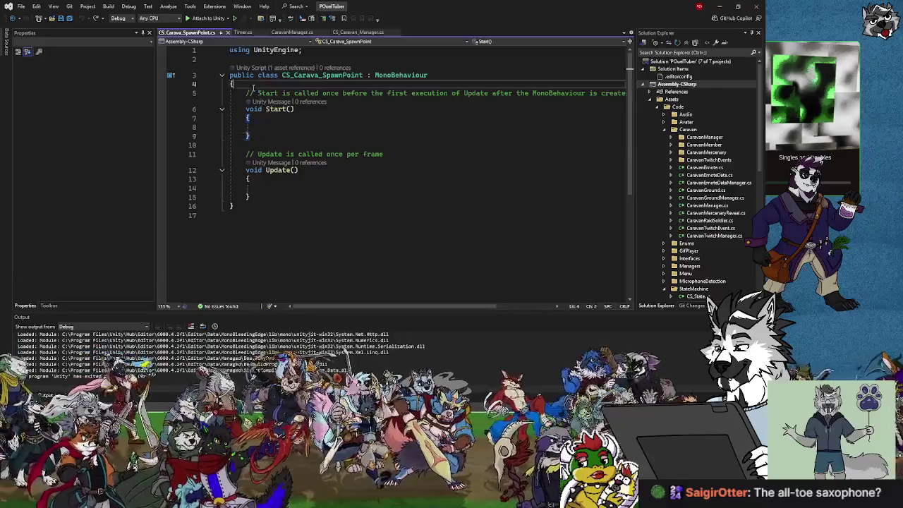
{"action": "key", "text": "Return"}
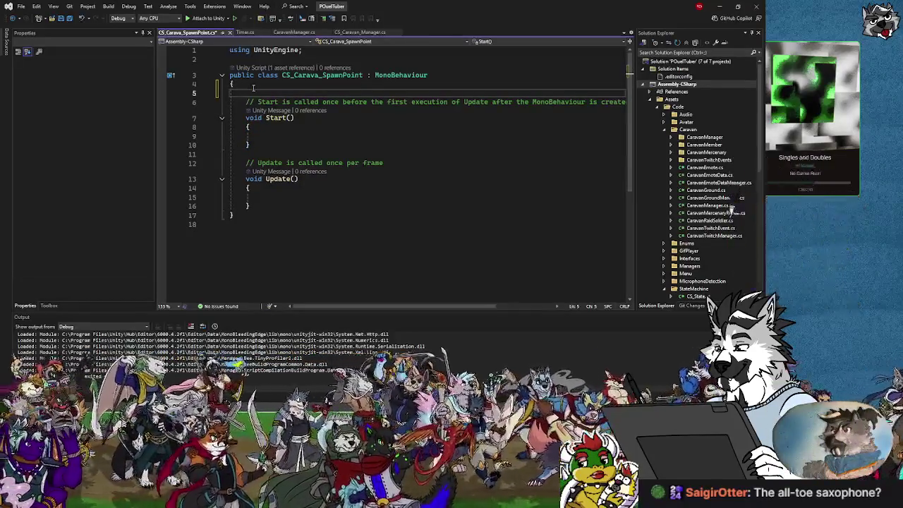
{"action": "key", "text": "Return"}
{"action": "key", "text": "Up"}
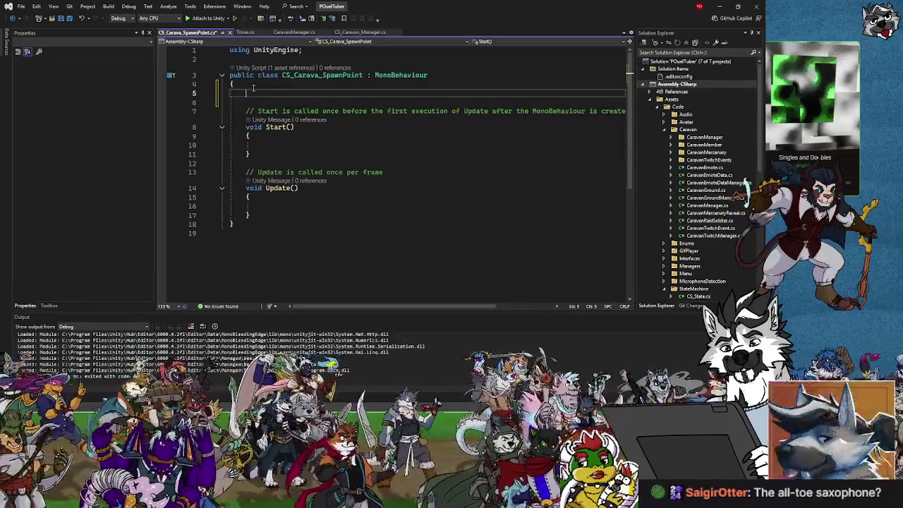
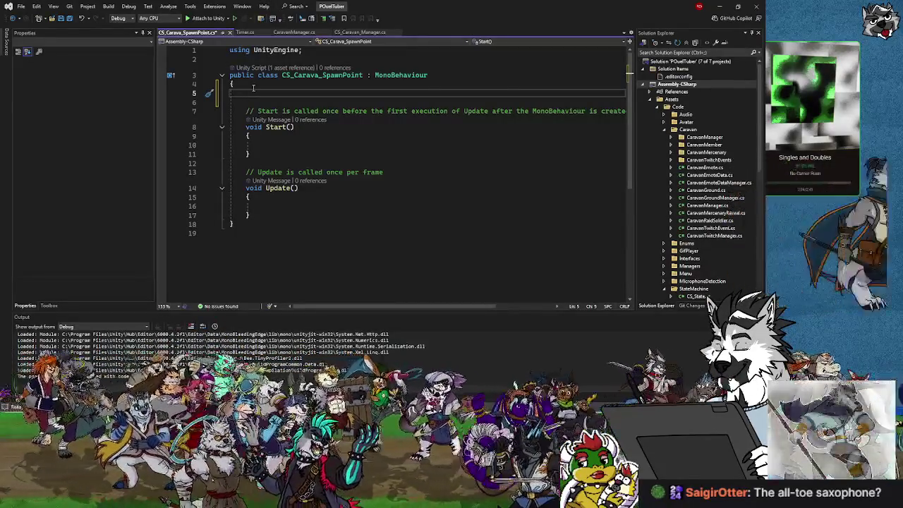
Add a stray 'public' line below the class, then remove it so the script stays unchanged.
{"action": "left_click", "coordinate": [242, 224]}
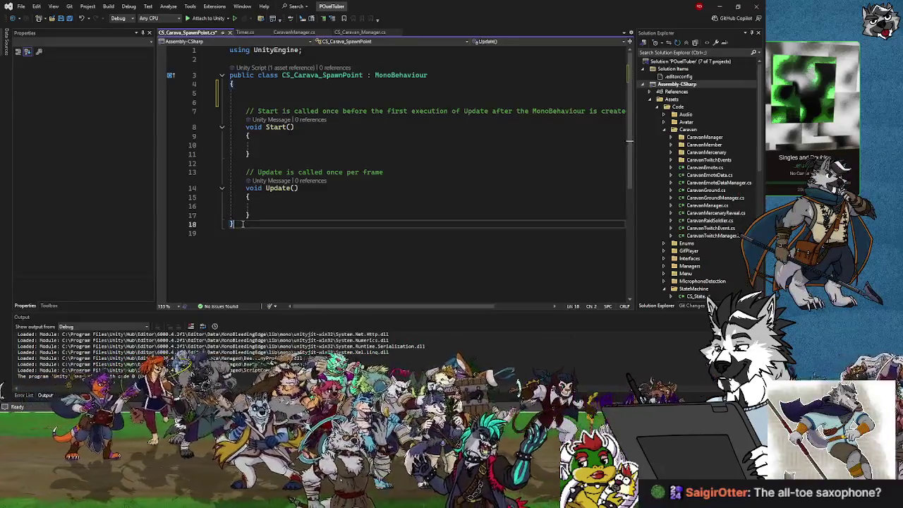
{"action": "key", "text": "Return"}
{"action": "key", "text": "Return"}
{"action": "type", "text": "pu"}
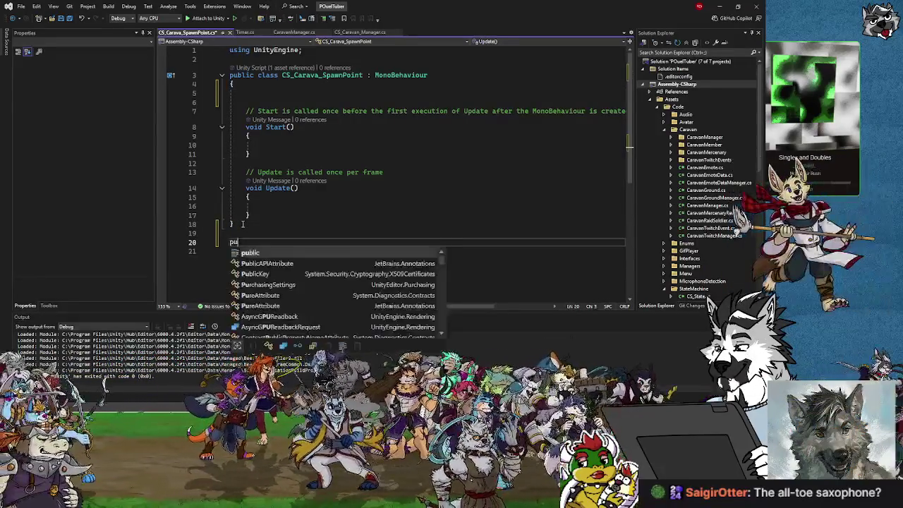
{"action": "type", "text": "blic"}
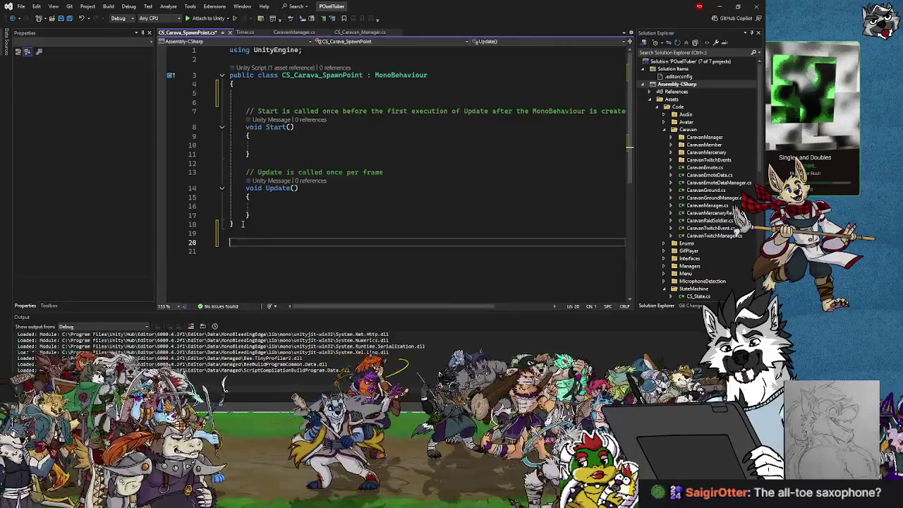
{"action": "key", "text": "BackSpace"}
{"action": "key", "text": "BackSpace"}
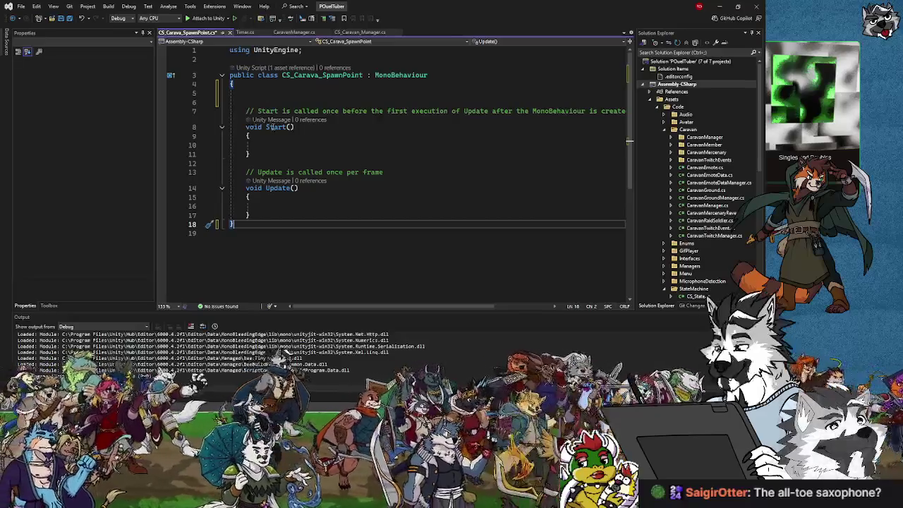
Select the CaravanTwitchEvents folder and minimize Visual Studio to bring Unity back.
{"action": "left_click", "coordinate": [301, 127]}
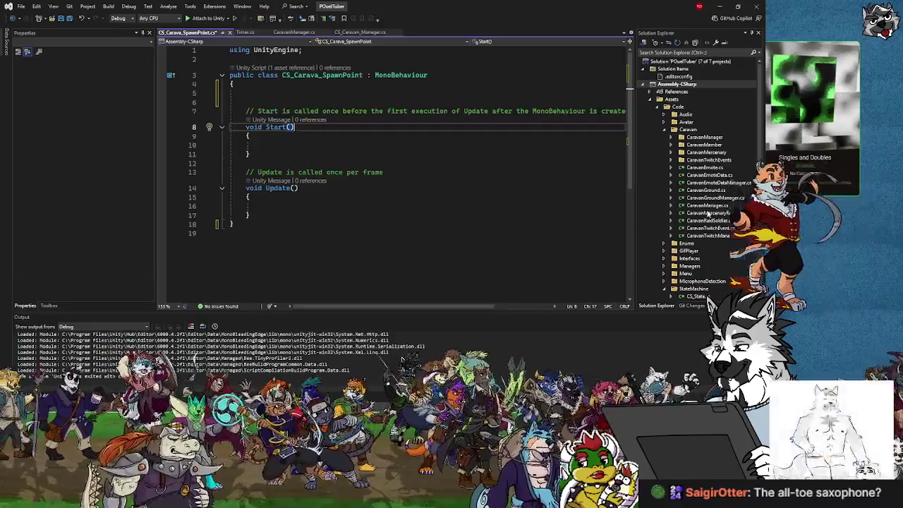
{"action": "left_click", "coordinate": [706, 162]}
{"action": "left_click", "coordinate": [720, 8]}
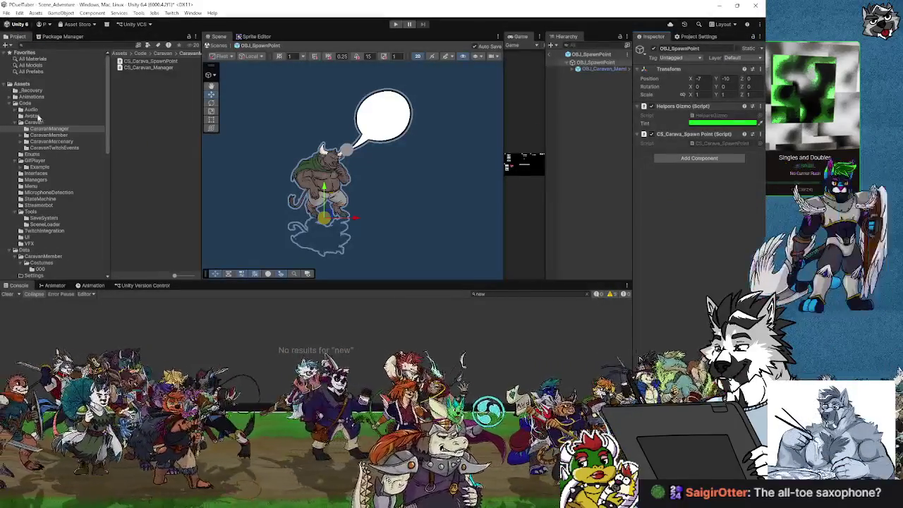
Open the Enums folder and look over ECaravanEmoteType, EAvatarEmotion and ECTCriticalAnimation.
{"action": "left_click", "coordinate": [34, 155]}
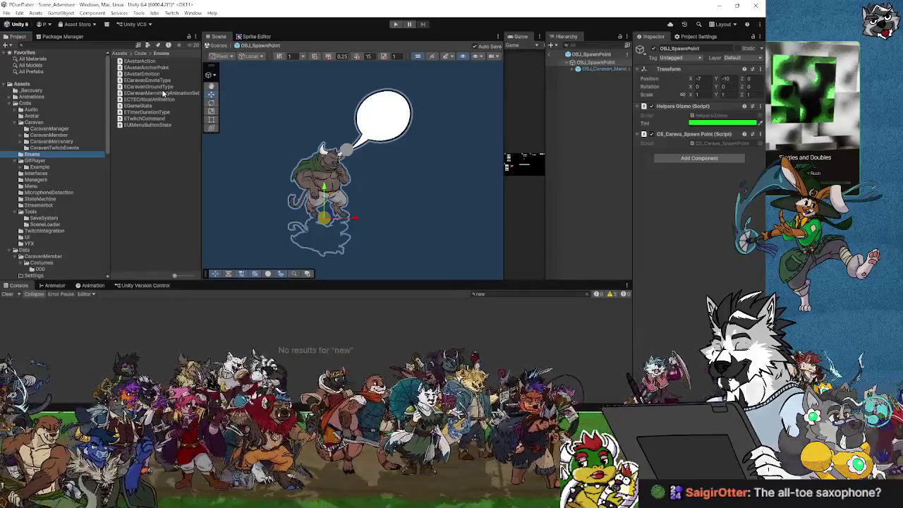
{"action": "left_click", "coordinate": [155, 93]}
{"action": "left_click", "coordinate": [152, 80]}
{"action": "left_click", "coordinate": [149, 74]}
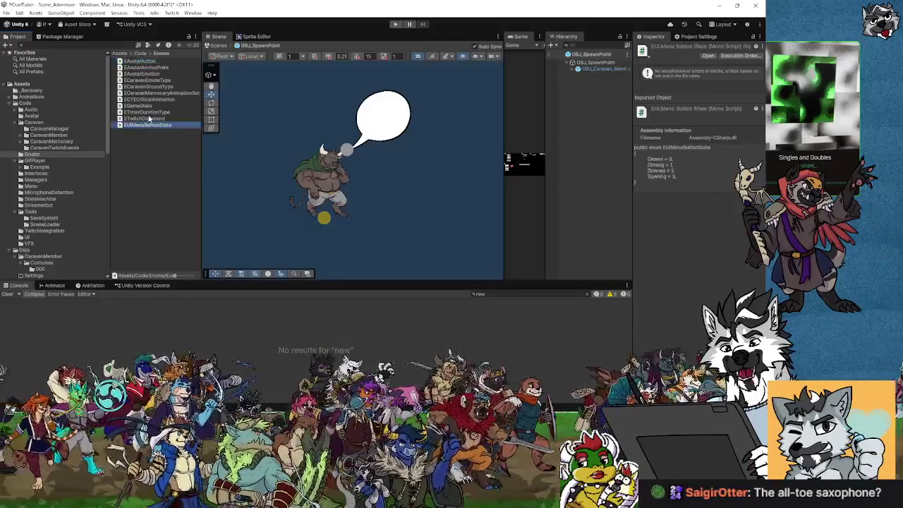
{"action": "left_click", "coordinate": [144, 100]}
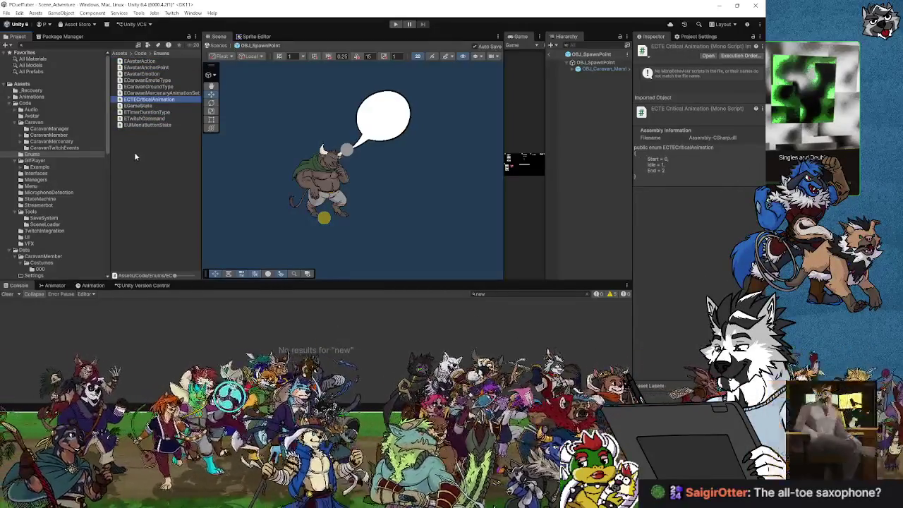
Create a new Empty C# Script in the Enums folder via Create > Scripting.
{"action": "right_click", "coordinate": [134, 154]}
{"action": "mouse_move", "coordinate": [155, 160]}
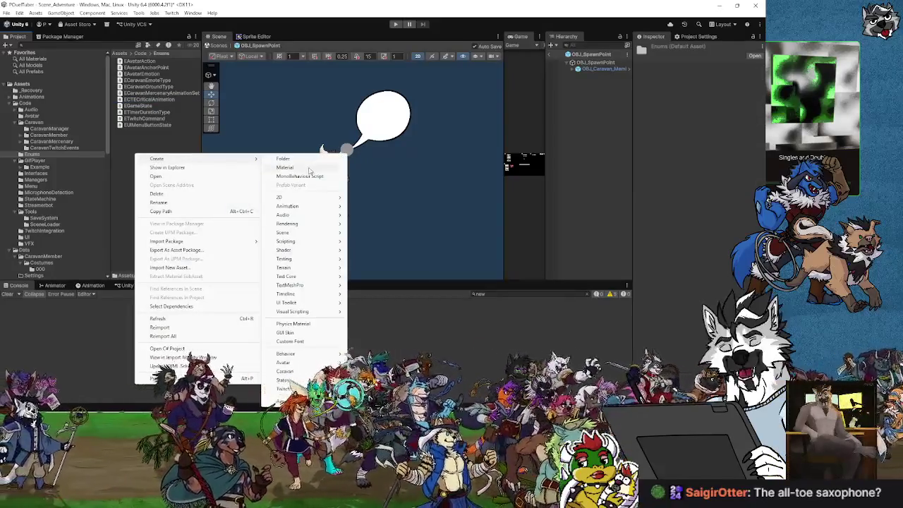
{"action": "mouse_move", "coordinate": [295, 242]}
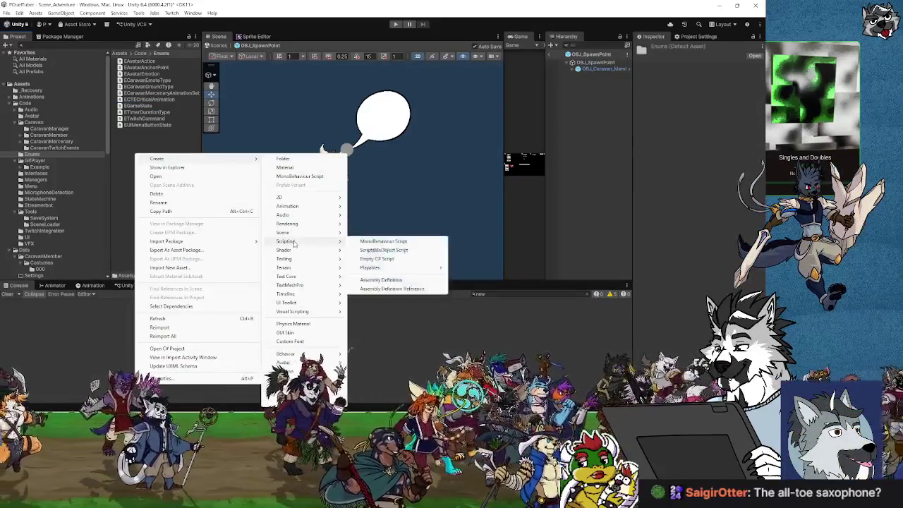
{"action": "left_click", "coordinate": [387, 260]}
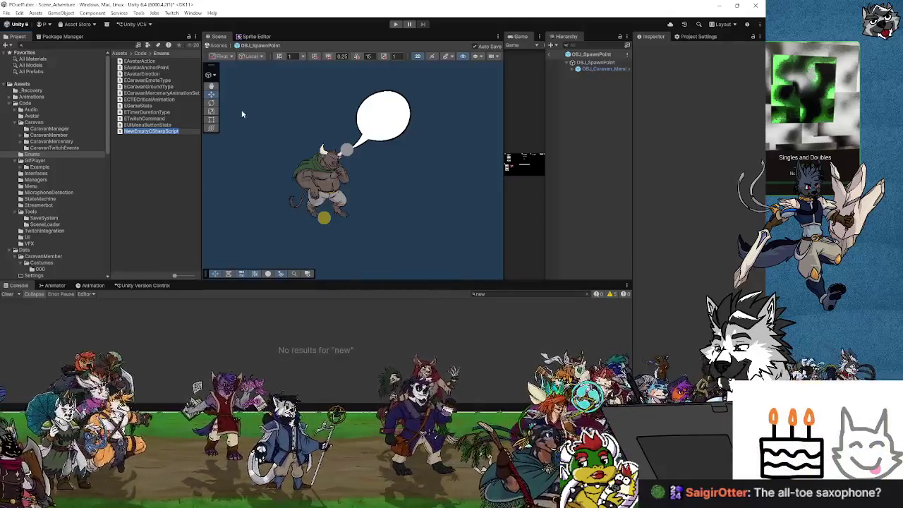
Name the new script ECaravanAdventureMoveDirection.
{"action": "type", "text": "E"}
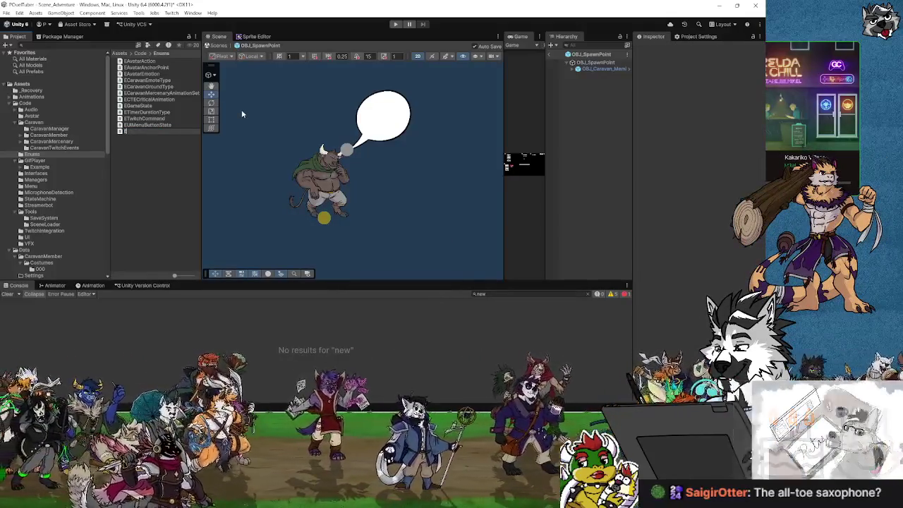
{"action": "type", "text": "fastAsset"}
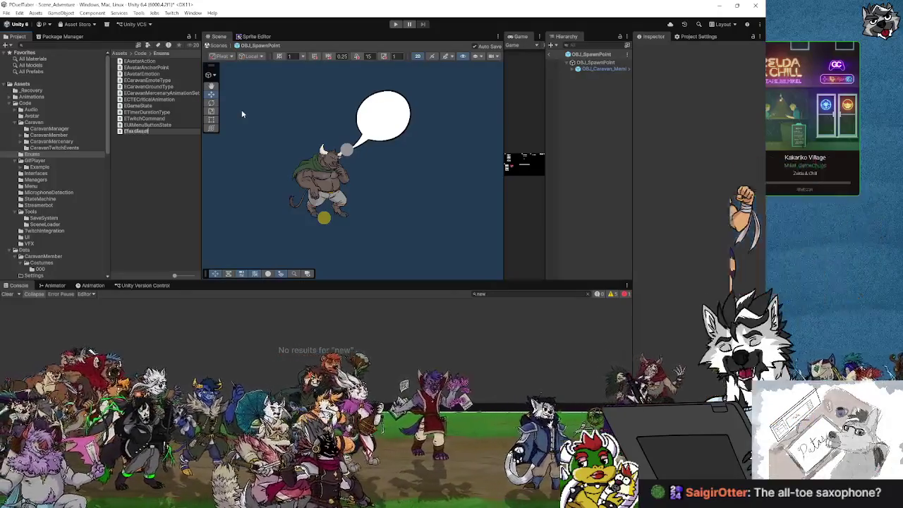
{"action": "key", "text": "BackSpace"}
{"action": "key", "text": "BackSpace"}
{"action": "key", "text": "BackSpace"}
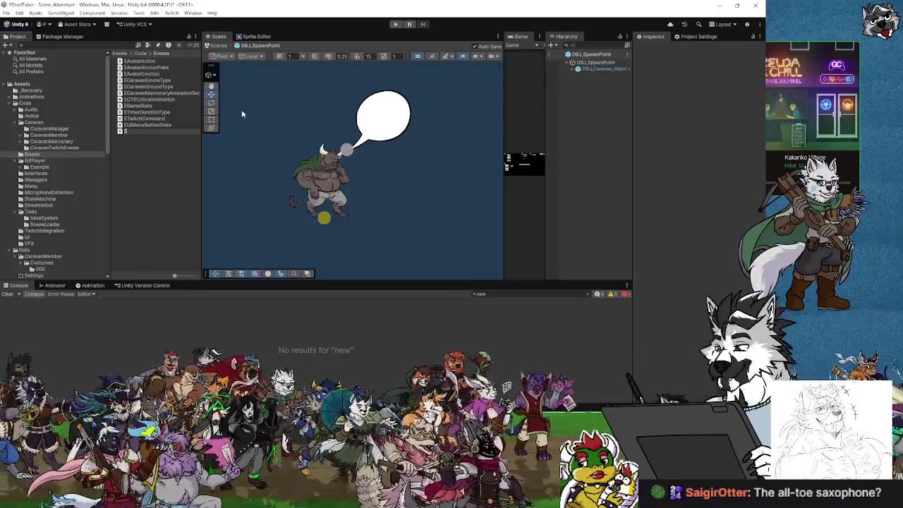
{"action": "type", "text": "Ca"}
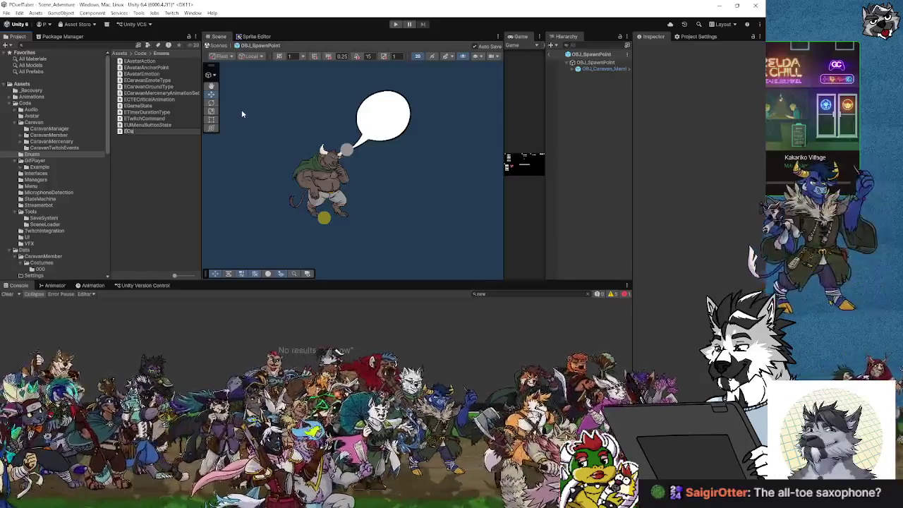
{"action": "type", "text": "ravanAdventureDiff"}
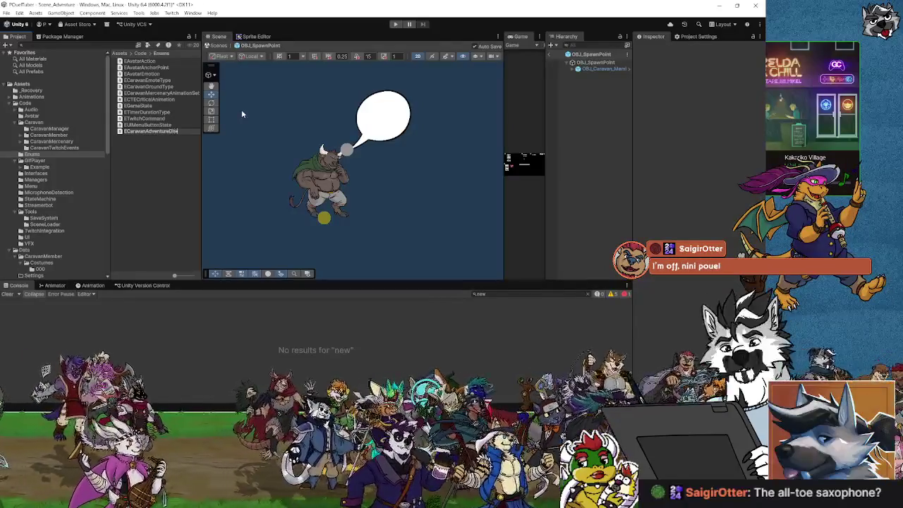
{"action": "type", "text": "Directio"}
{"action": "key", "text": "BackSpace"}
{"action": "key", "text": "BackSpace"}
{"action": "key", "text": "BackSpace"}
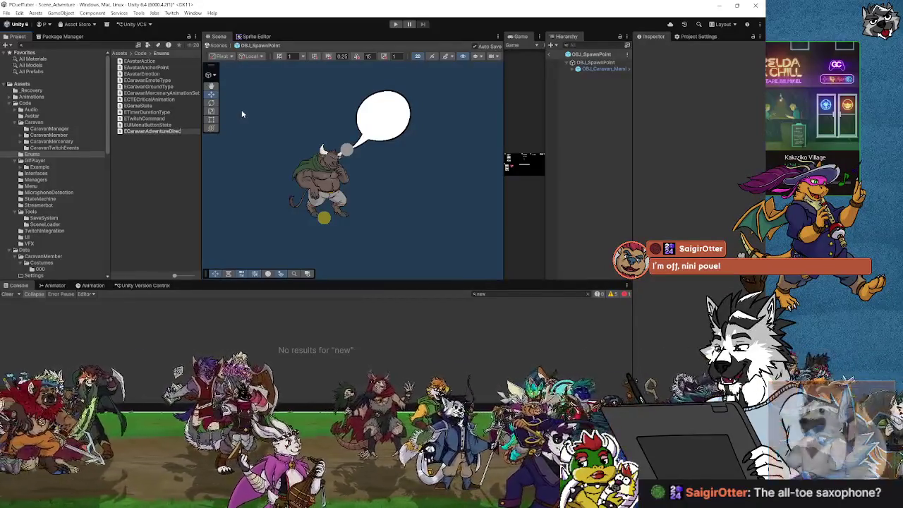
{"action": "key", "text": "BackSpace"}
{"action": "type", "text": "Move"}
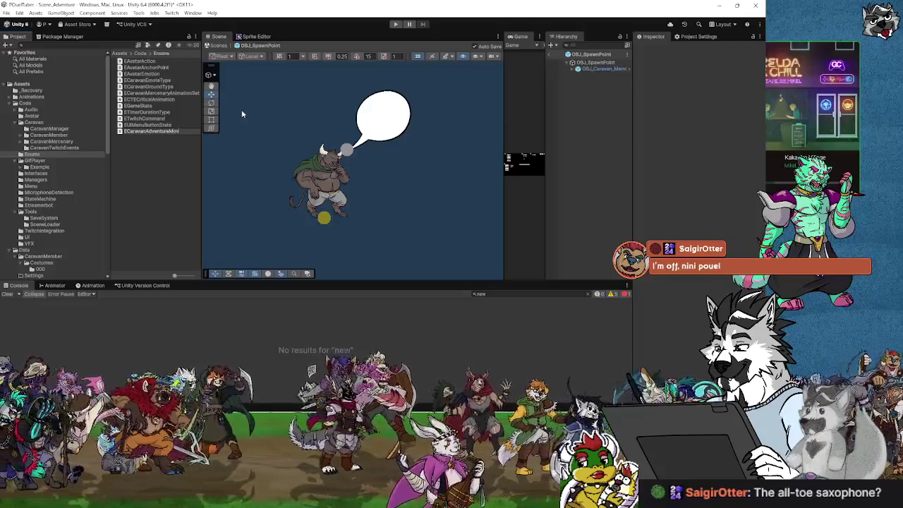
{"action": "type", "text": "Direction"}
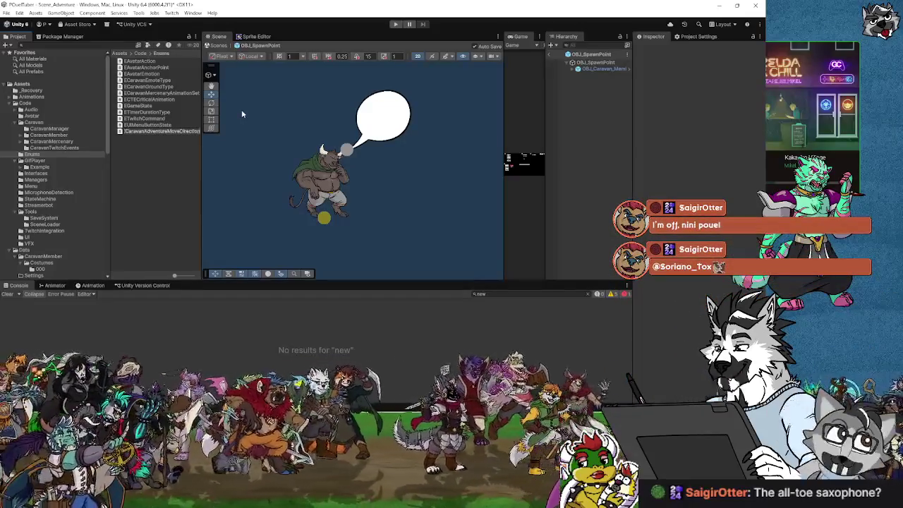
{"action": "key", "text": "Return"}
Back in Unity, compare the enum files and open ECaravanAdventureMoveDirection.cs in Visual Studio.
{"action": "key", "text": "alt+Tab"}
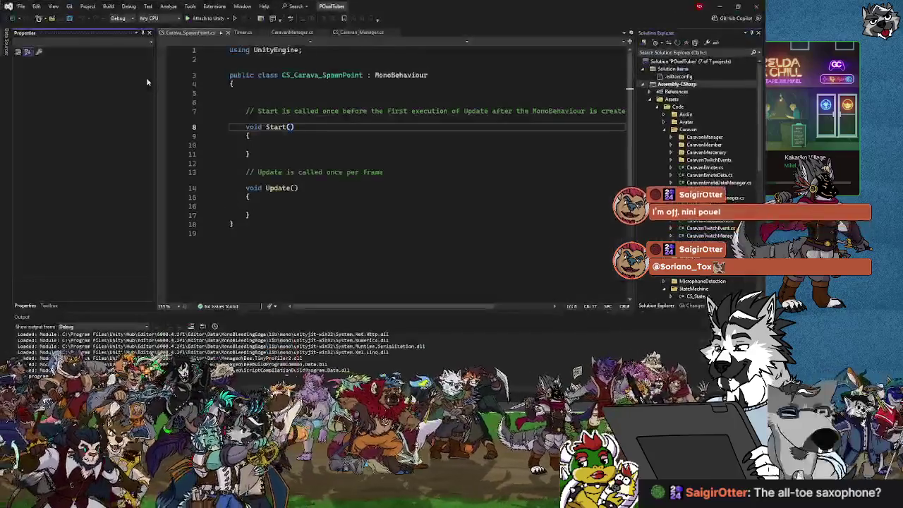
{"action": "left_click", "coordinate": [720, 5]}
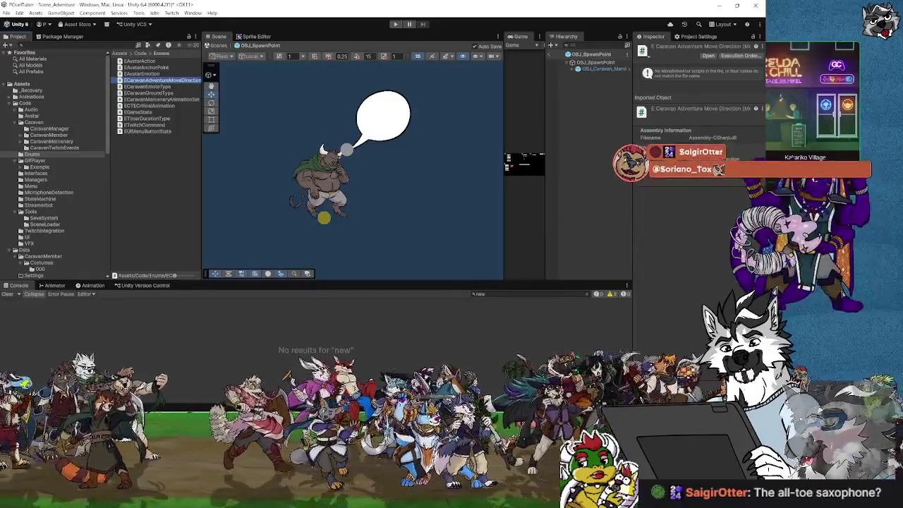
{"action": "left_click", "coordinate": [163, 86]}
{"action": "left_click", "coordinate": [163, 81]}
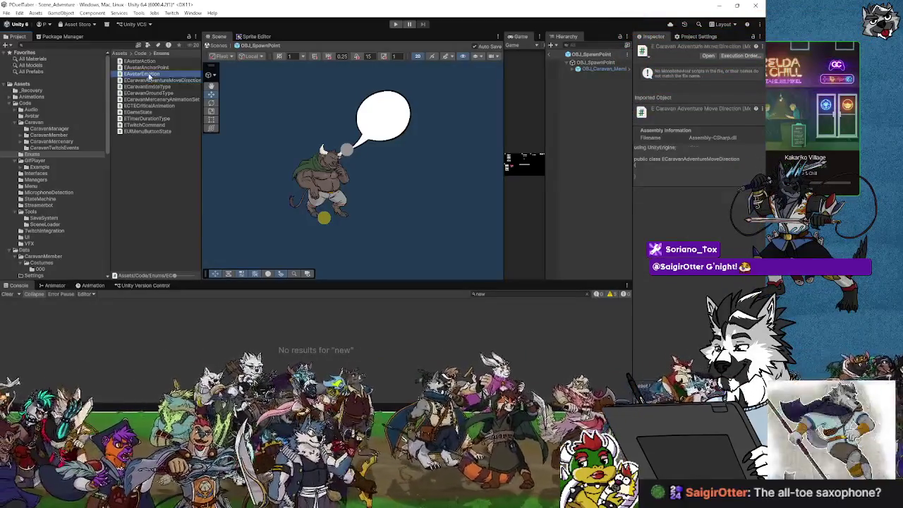
{"action": "left_click", "coordinate": [145, 75]}
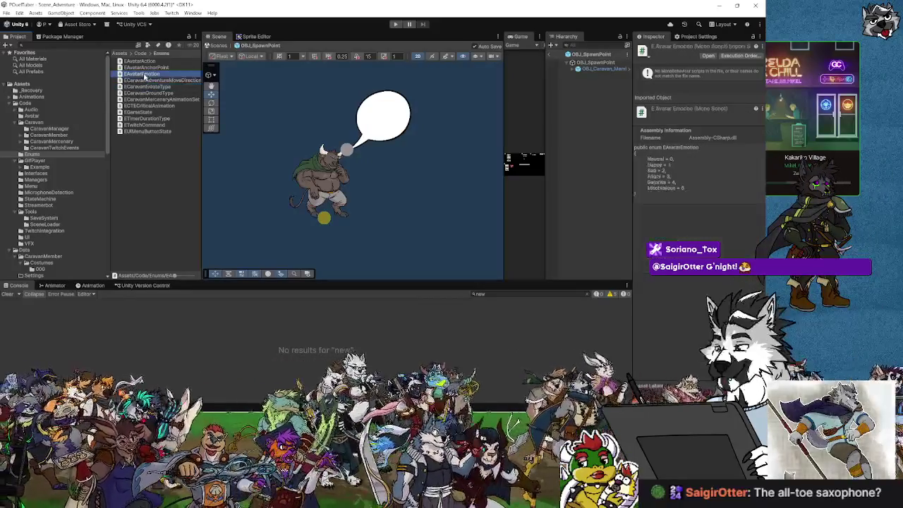
{"action": "double_click", "coordinate": [145, 80]}
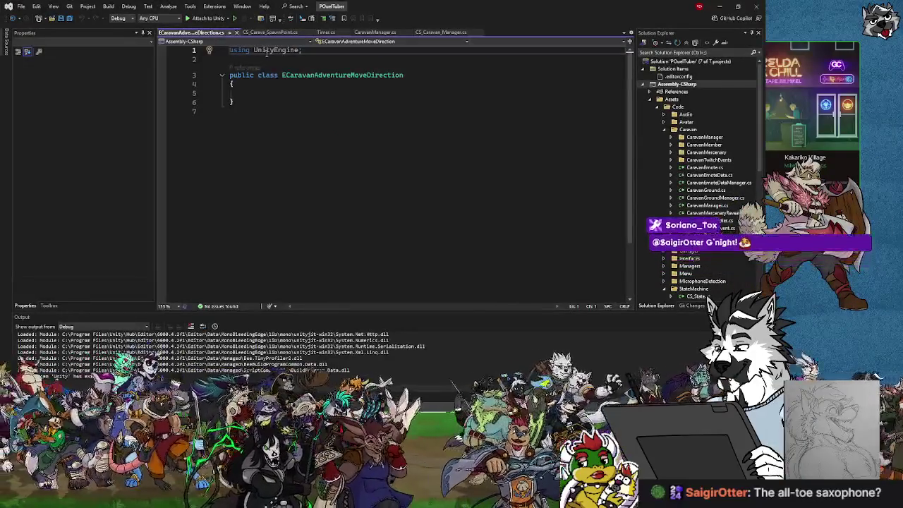
Try entering a Left entry in the class body, then delete the attempt.
{"action": "left_click", "coordinate": [249, 86]}
{"action": "key", "text": "Return"}
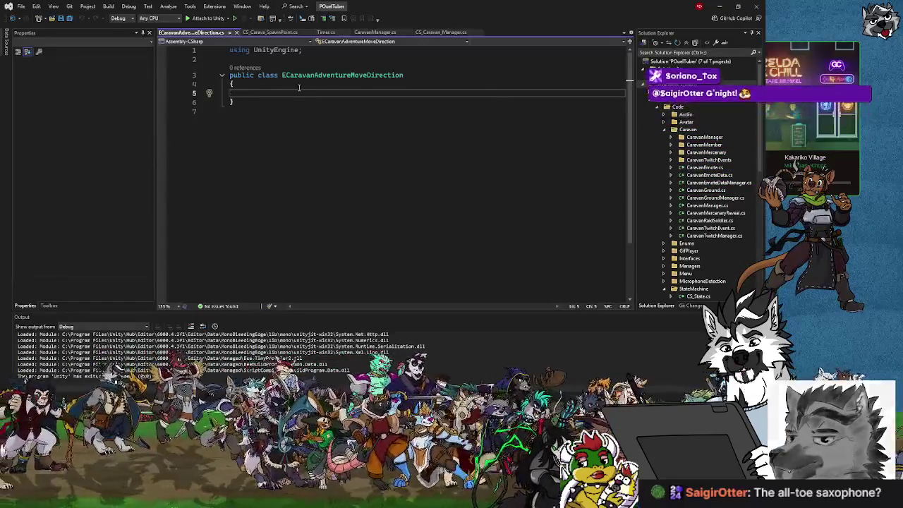
{"action": "type", "text": "0() ="}
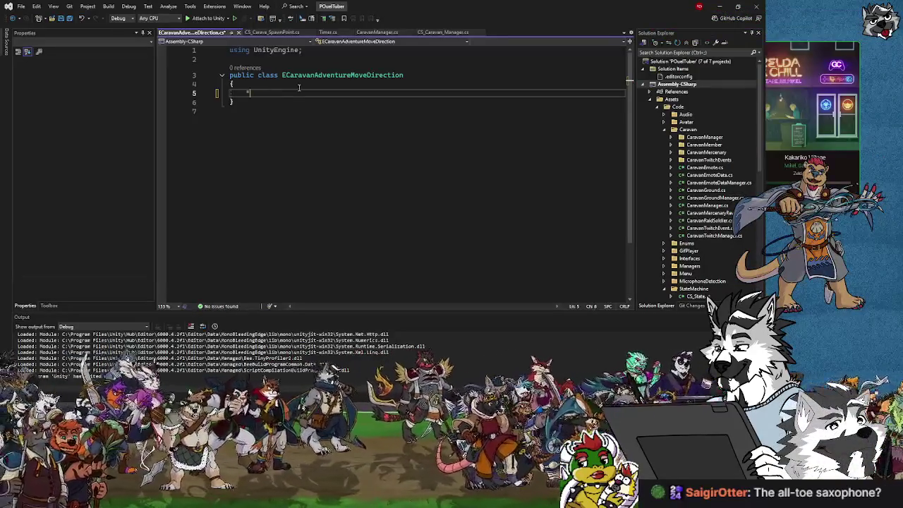
{"action": "type", "text": "eft"}
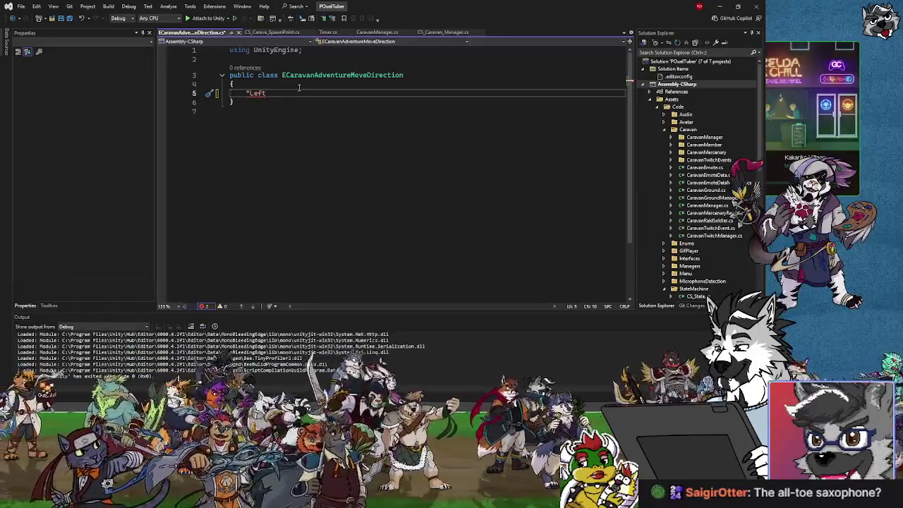
{"action": "type", "text": "= 0,"}
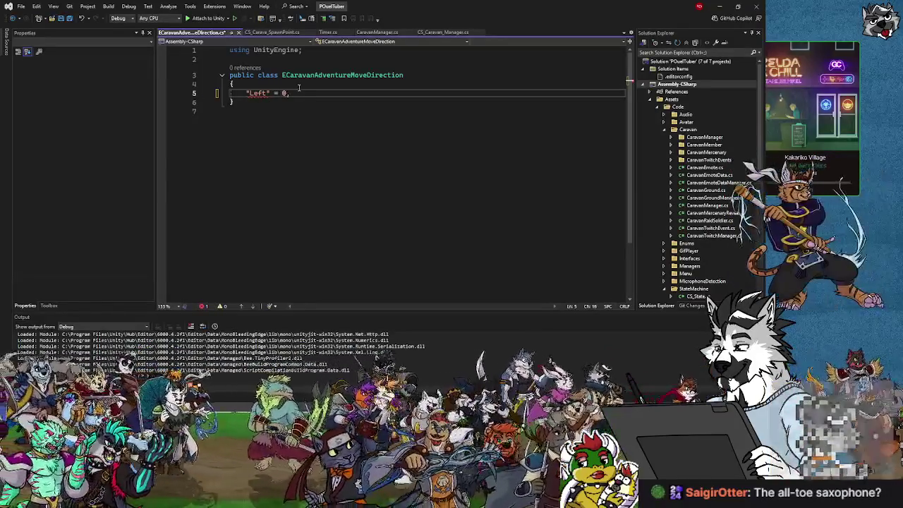
{"action": "key", "text": "Return"}
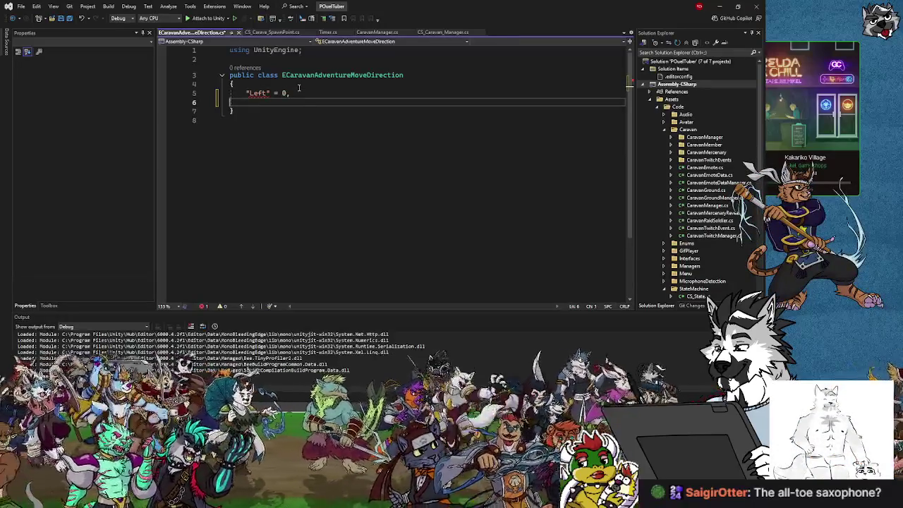
{"action": "key", "text": "BackSpace"}
{"action": "key", "text": "BackSpace"}
{"action": "key", "text": "BackSpace"}
{"action": "type", "text": "Le"}
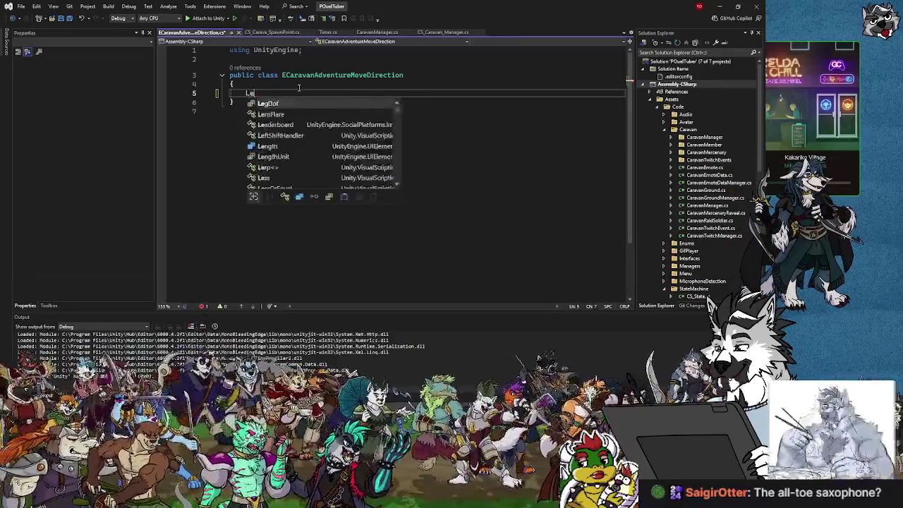
{"action": "type", "text": "ftS"}
{"action": "key", "text": "Tab"}
{"action": "type", "text": "="}
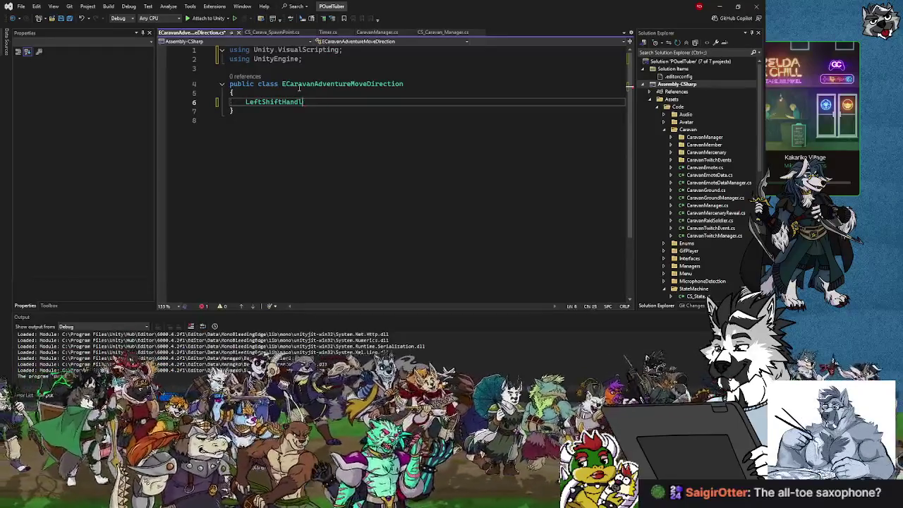
{"action": "key", "text": "BackSpace"}
{"action": "key", "text": "BackSpace"}
{"action": "key", "text": "BackSpace"}
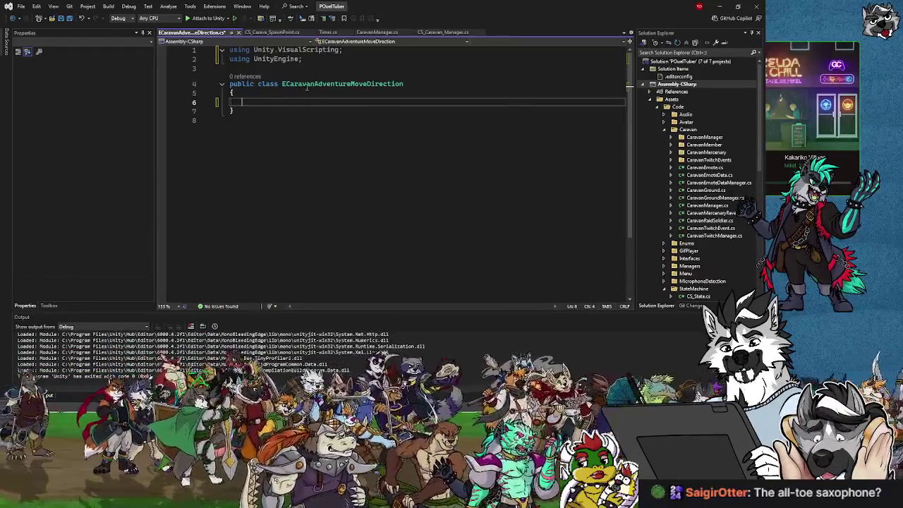
{"action": "key", "text": "Up"}
{"action": "key", "text": "Up"}
{"action": "key", "text": "ctrl+Right"}
{"action": "key", "text": "ctrl+Right"}
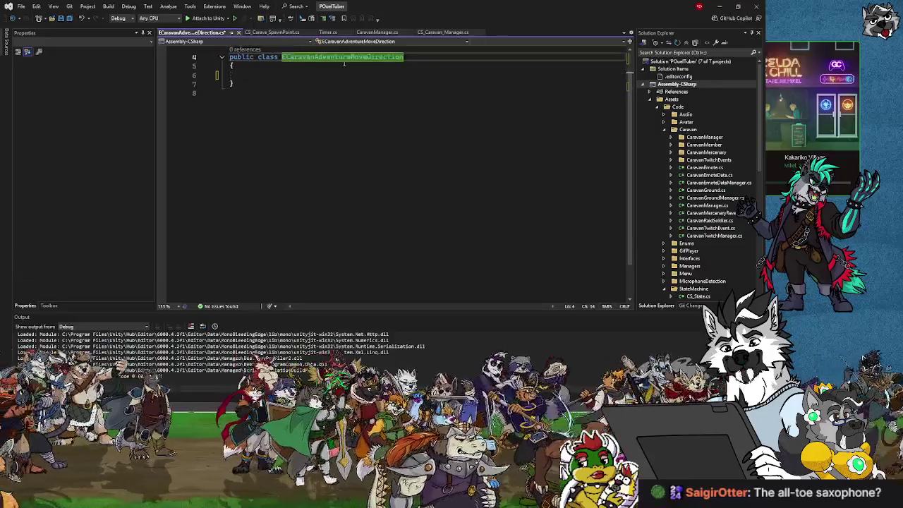
Delete the unwanted Unity.VisualScripting using line and the leftover empty first line.
{"action": "left_click", "coordinate": [347, 49]}
{"action": "key", "text": "Right"}
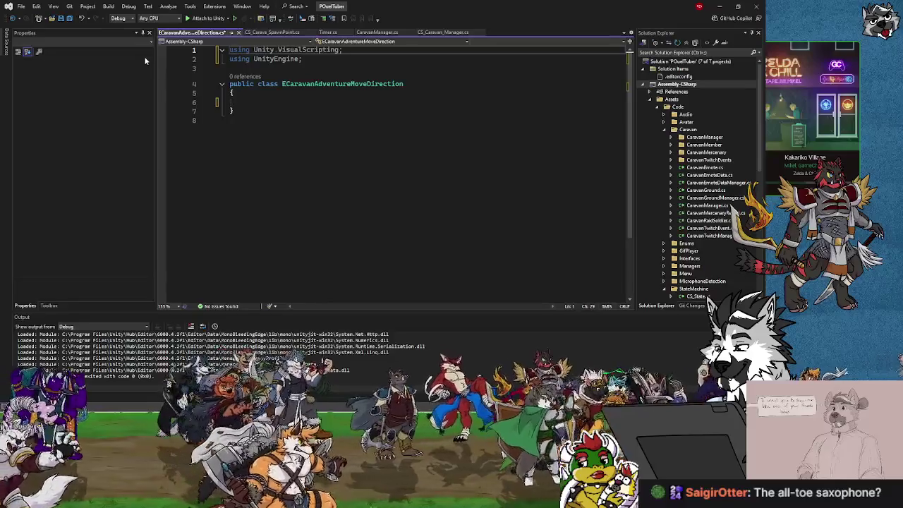
{"action": "key", "text": "BackSpace"}
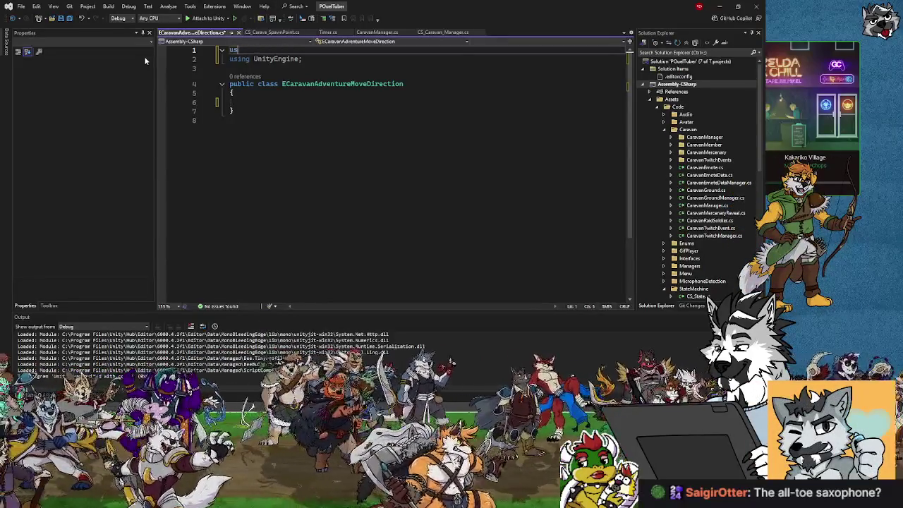
{"action": "key", "text": "Delete"}
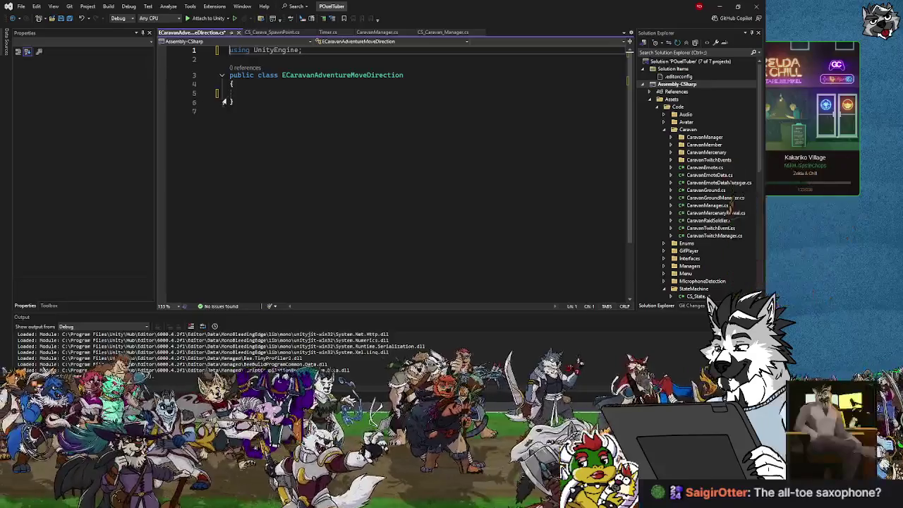
Discard a trial Left = 0; line and change the declaration keyword from class to enum.
{"action": "left_click", "coordinate": [255, 92]}
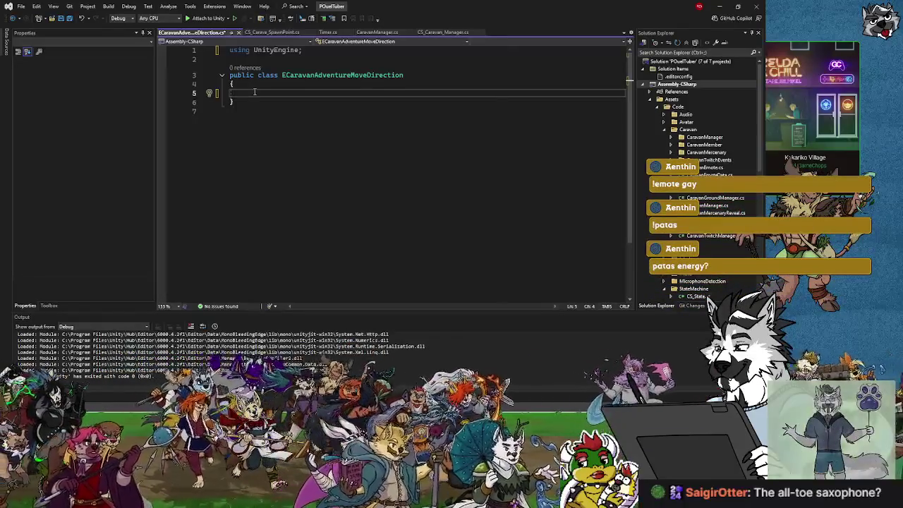
{"action": "type", "text": "Left "}
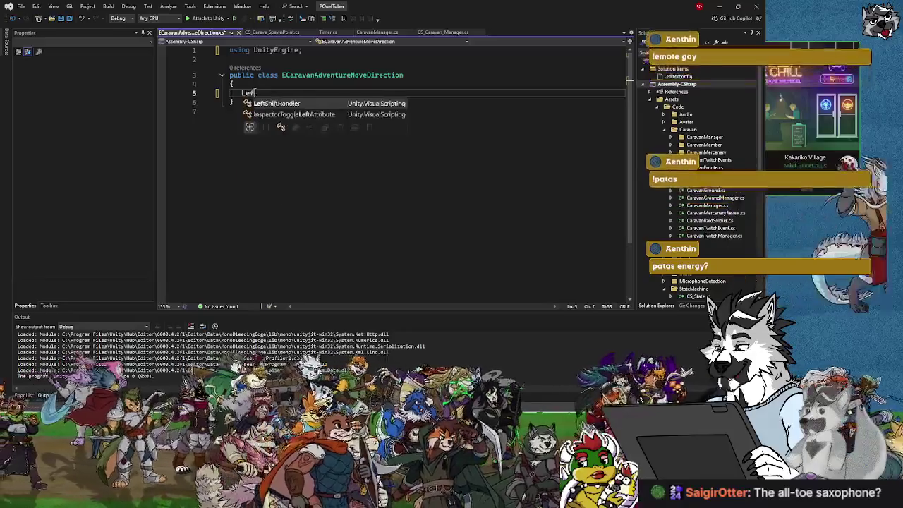
{"action": "type", "text": "= 0;"}
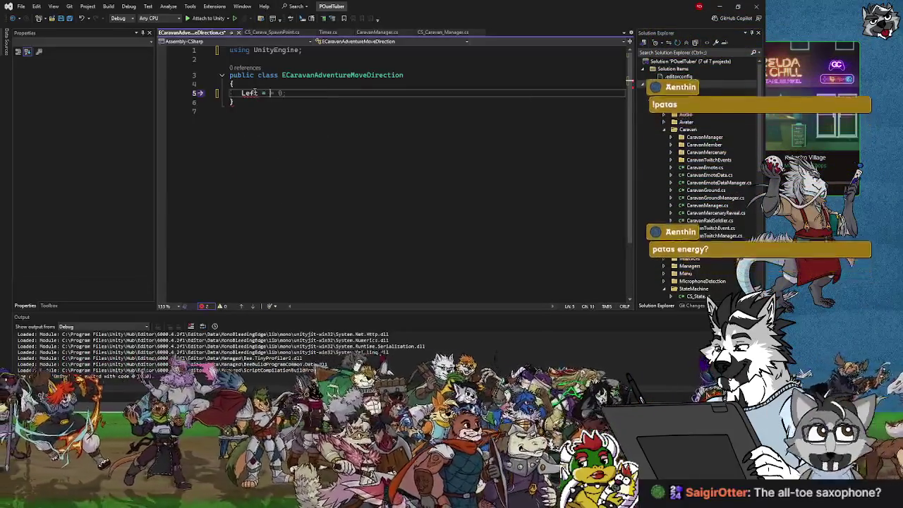
{"action": "key", "text": "Return"}
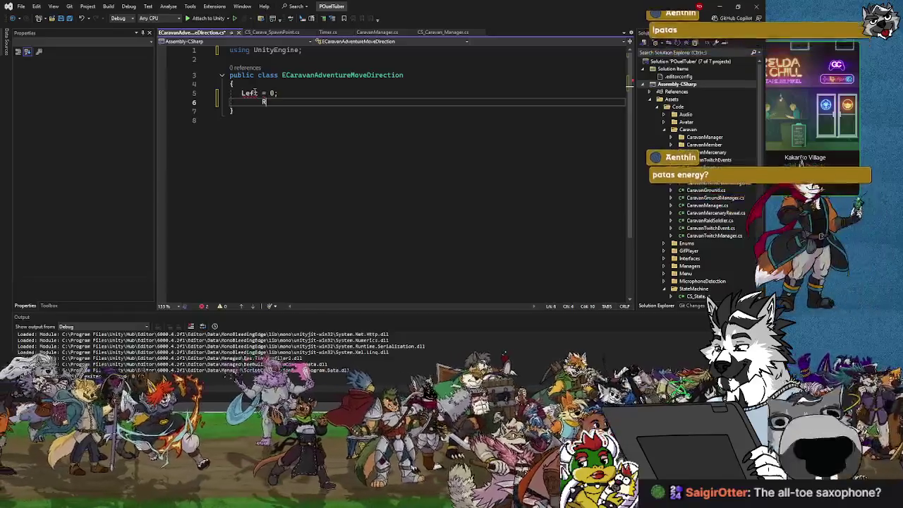
{"action": "key", "text": "BackSpace"}
{"action": "key", "text": "BackSpace"}
{"action": "key", "text": "BackSpace"}
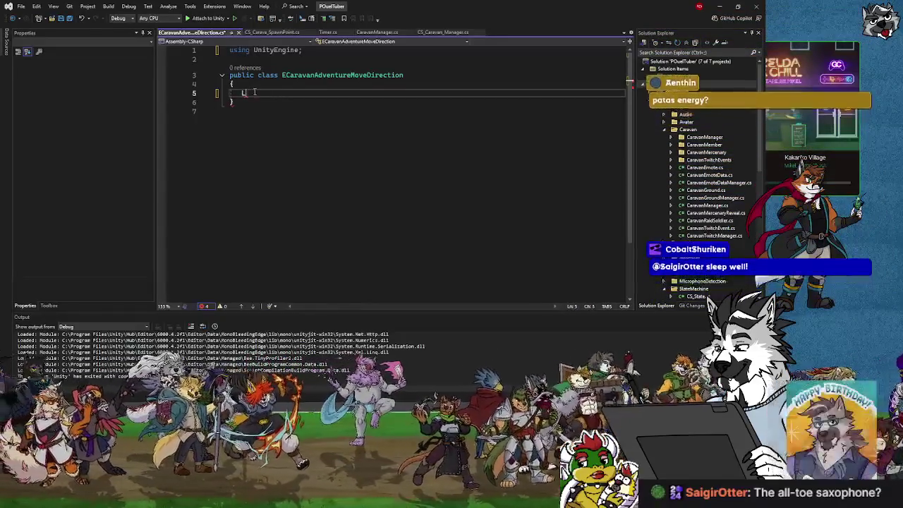
{"action": "key", "text": "BackSpace"}
{"action": "key", "text": "BackSpace"}
{"action": "key", "text": "BackSpace"}
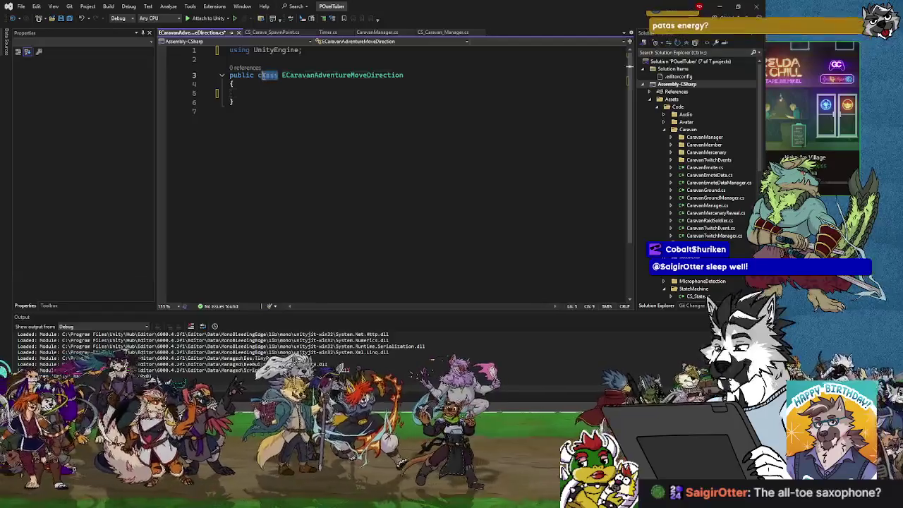
{"action": "left_click_drag", "start_coordinate": [279, 75], "coordinate": [258, 74]}
{"action": "type", "text": "enum"}
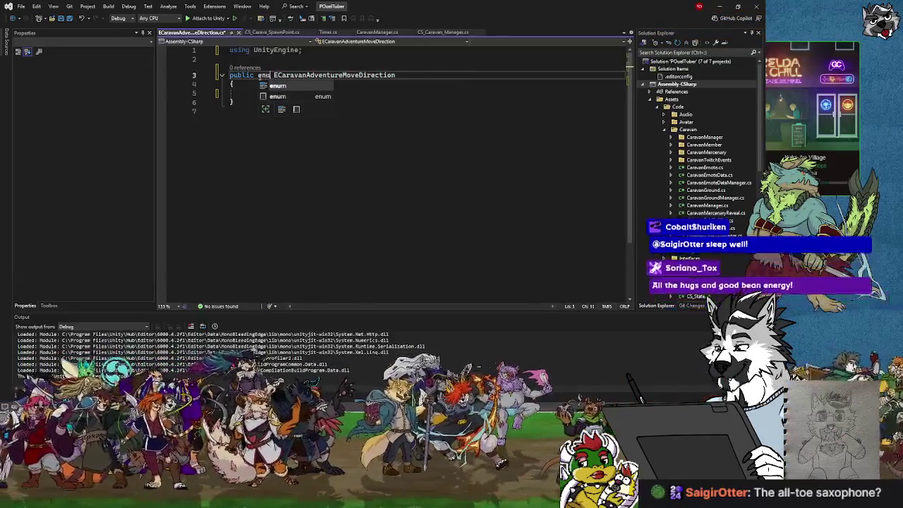
Add the enum values Left = 0 and Right = 1, then switch to CS_Caravan_SpawnPoint.cs.
{"action": "left_click", "coordinate": [247, 92]}
{"action": "type", "text": "Left"}
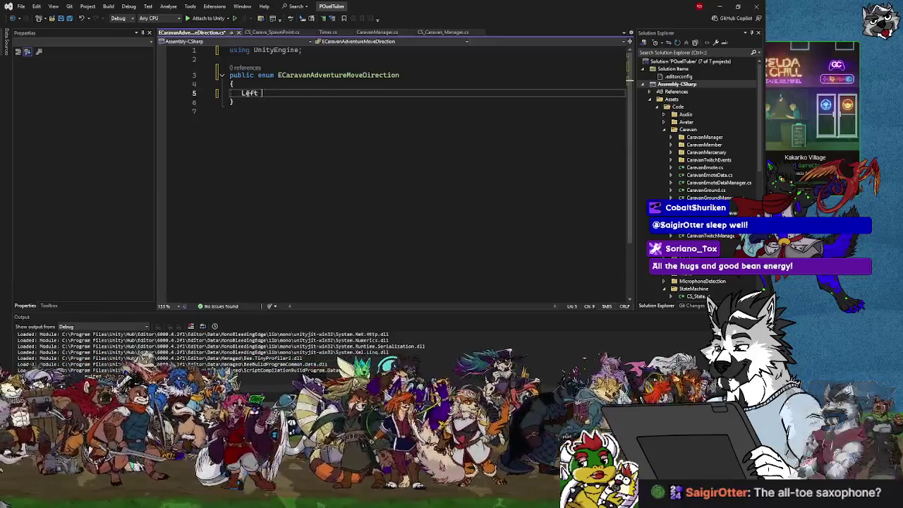
{"action": "type", "text": "= 0,"}
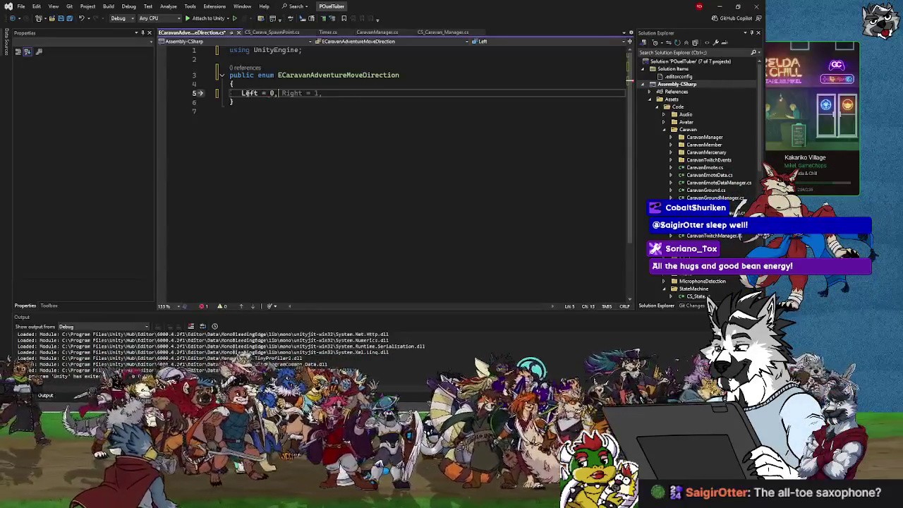
{"action": "key", "text": "Return"}
{"action": "type", "text": "Right = "}
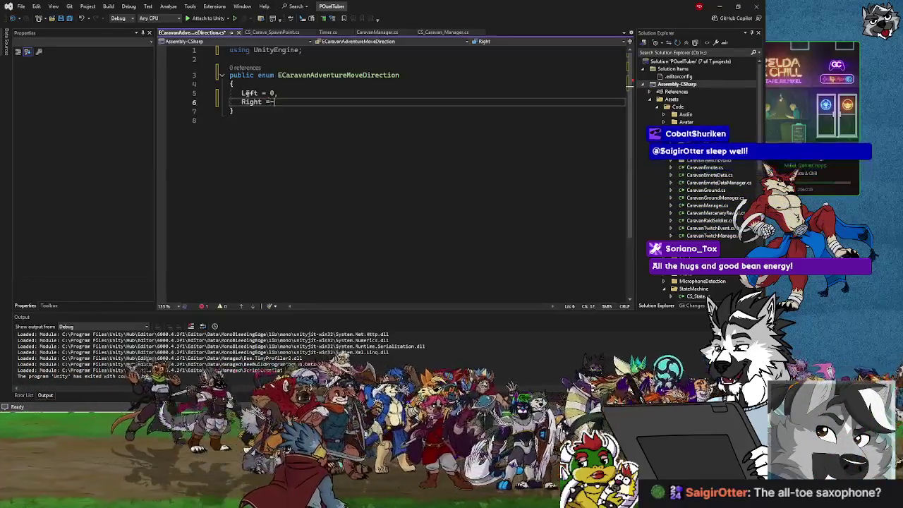
{"action": "type", "text": "1"}
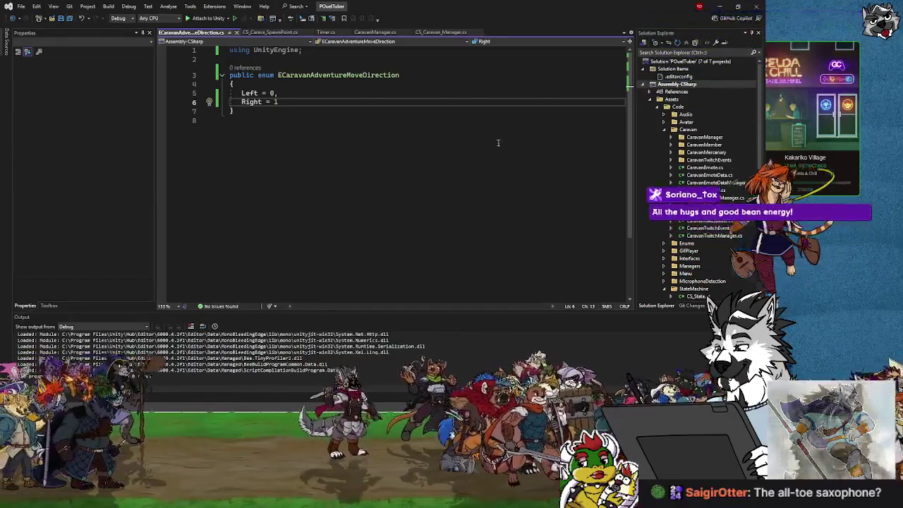
{"action": "left_click", "coordinate": [404, 75]}
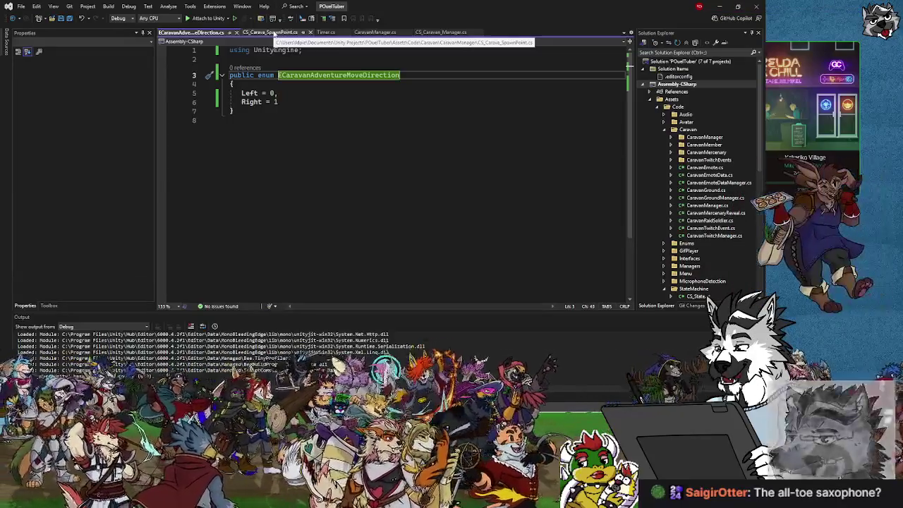
{"action": "left_click", "coordinate": [277, 33]}
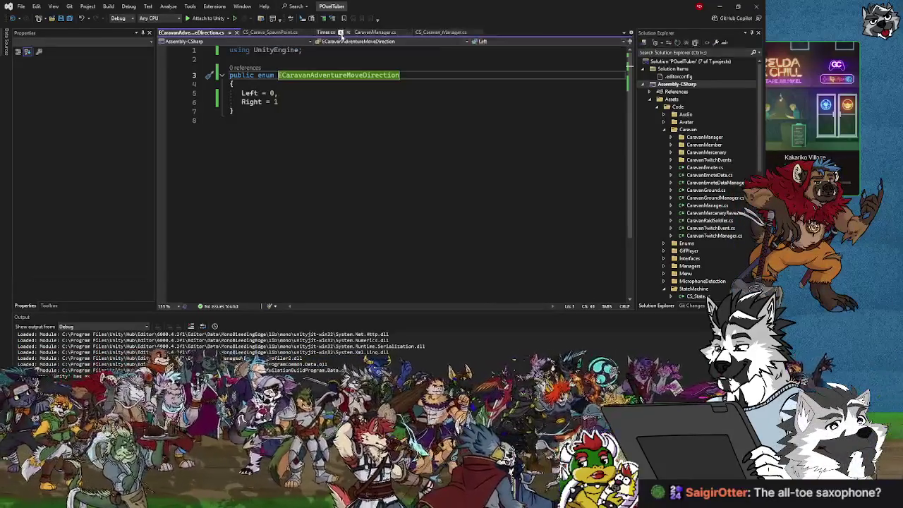
Declare [SerializeField] private ECaravanAdventureMoveDirection startingDirection; on line 5.
{"action": "left_click", "coordinate": [255, 92]}
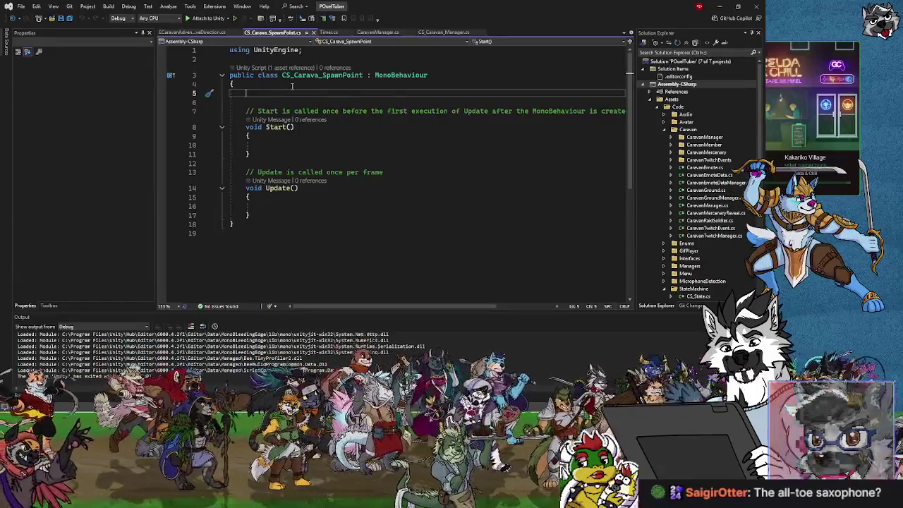
{"action": "type", "text": "pri"}
{"action": "key", "text": "BackSpace"}
{"action": "key", "text": "BackSpace"}
{"action": "key", "text": "BackSpace"}
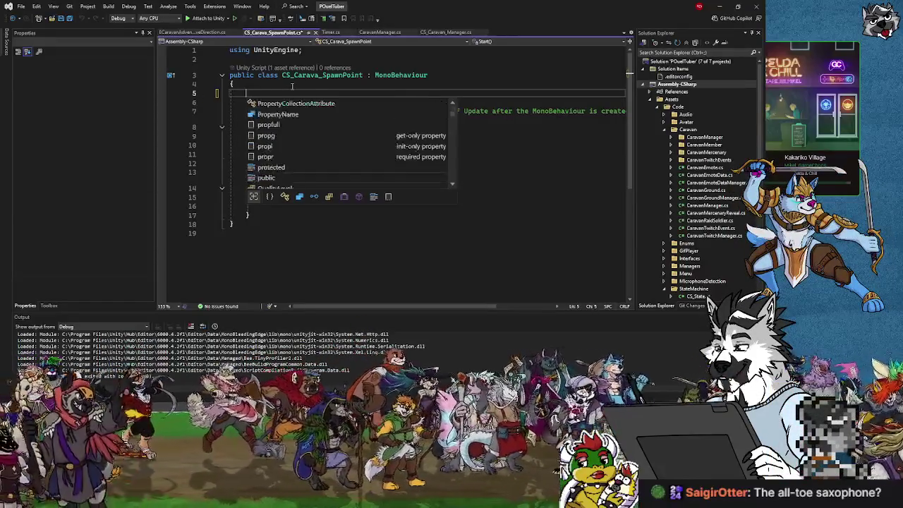
{"action": "type", "text": "[]"}
{"action": "type", "text": "er"}
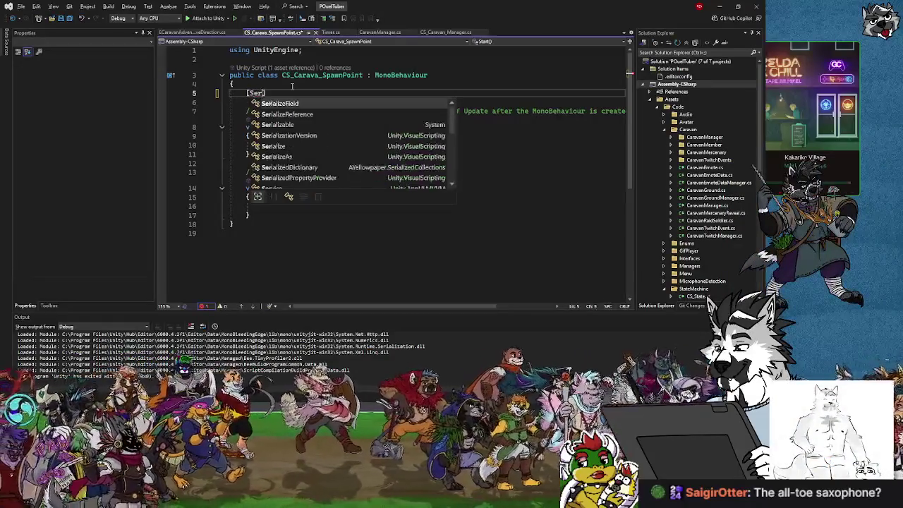
{"action": "key", "text": "Tab"}
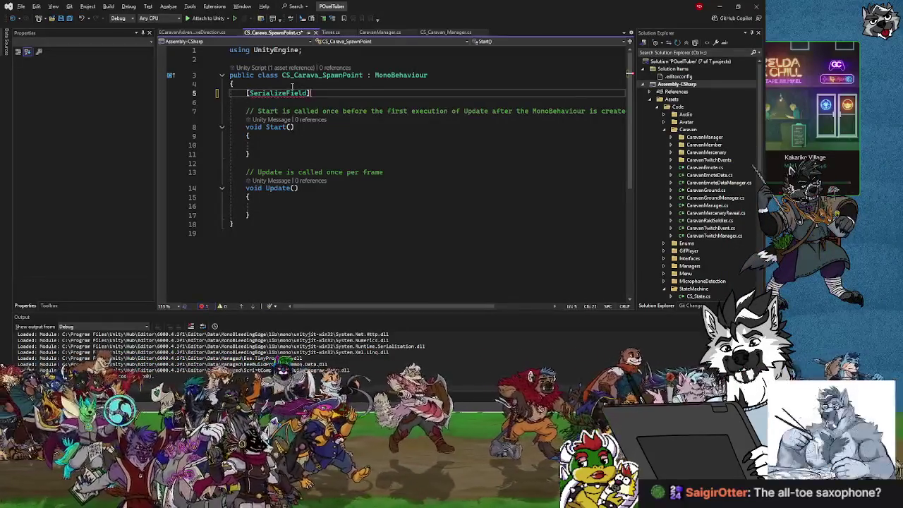
{"action": "type", "text": " privat"}
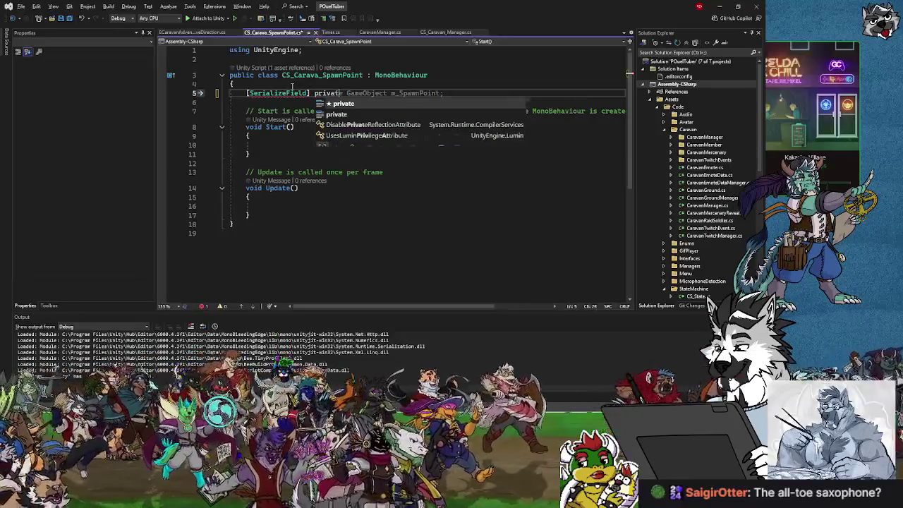
{"action": "type", "text": "e "}
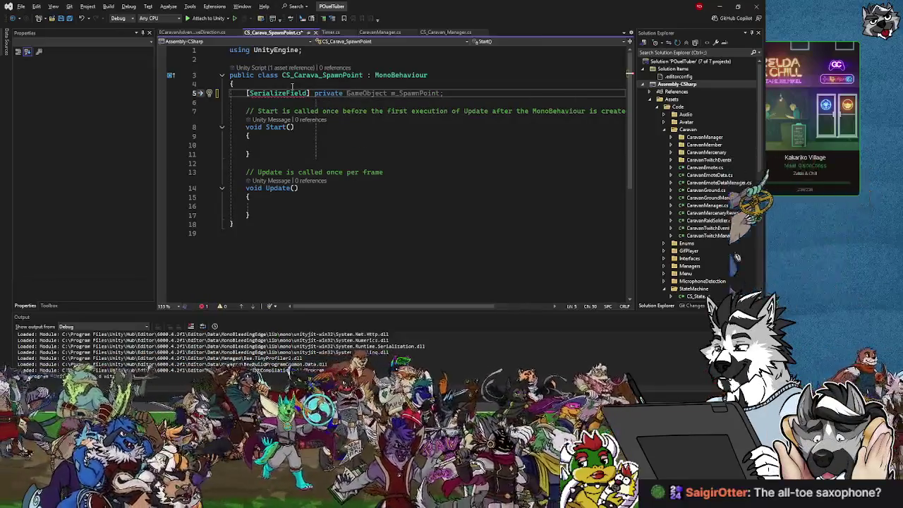
{"action": "type", "text": "EC"}
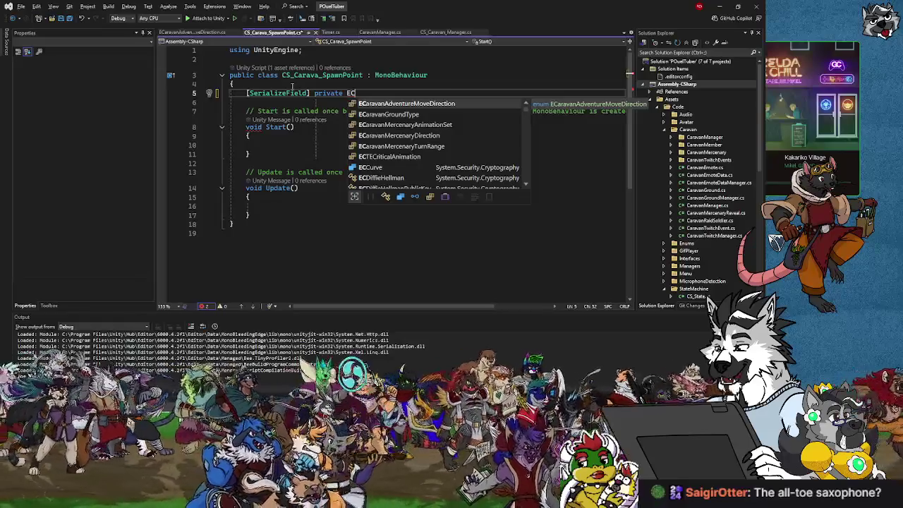
{"action": "key", "text": "Tab"}
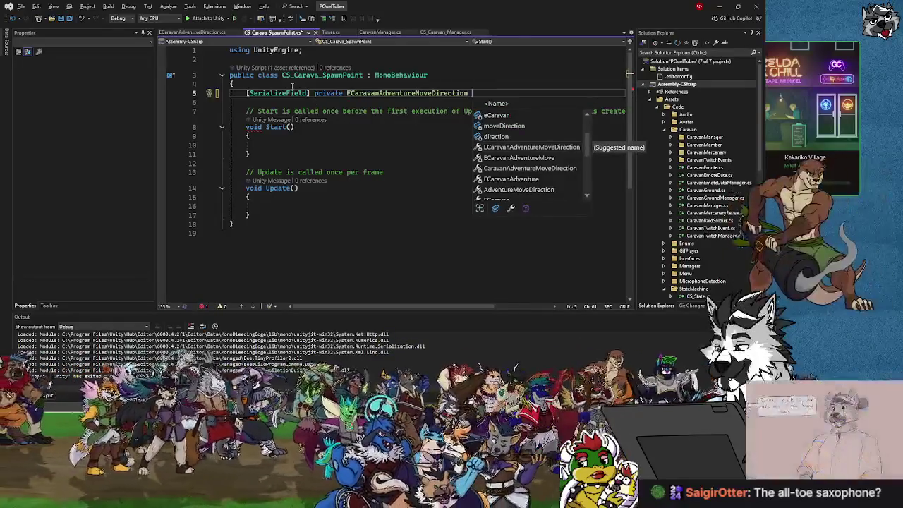
{"action": "type", "text": "sta"}
{"action": "type", "text": "rtingDirection"}
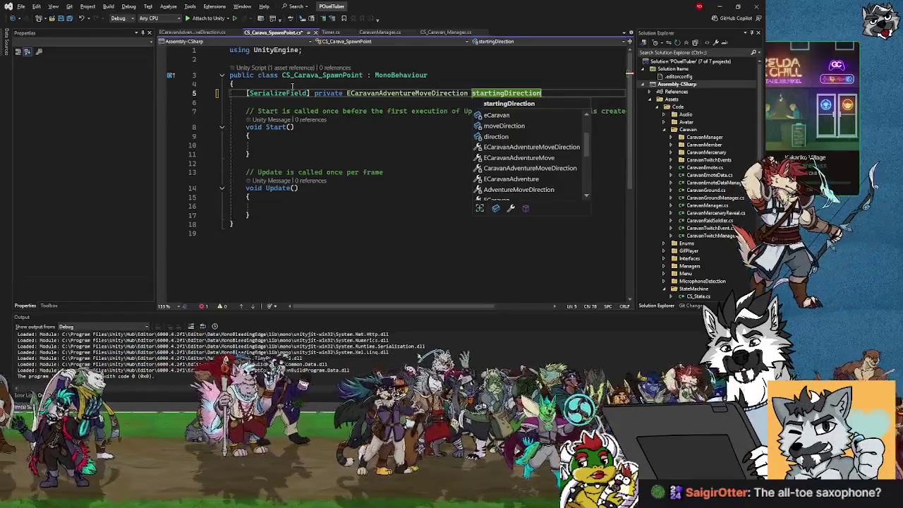
{"action": "type", "text": ";"}
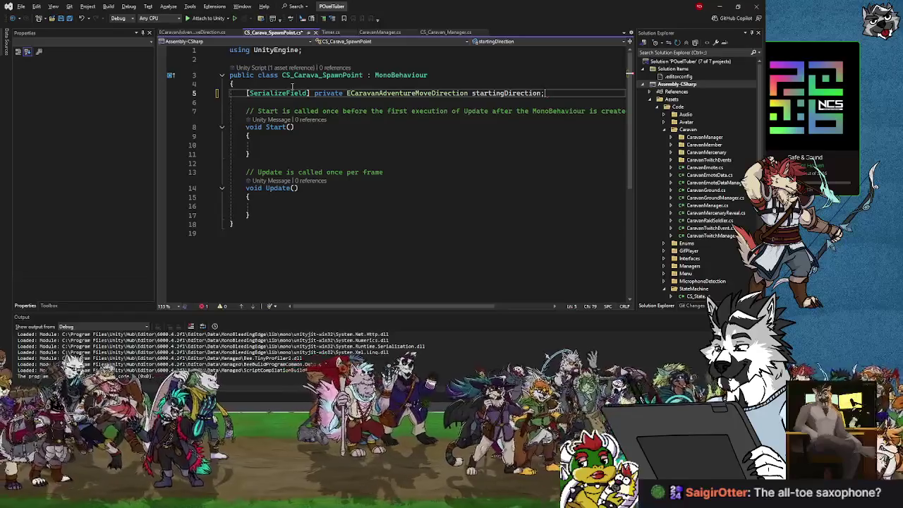
{"action": "key", "text": "Return"}
{"action": "type", "text": "["}
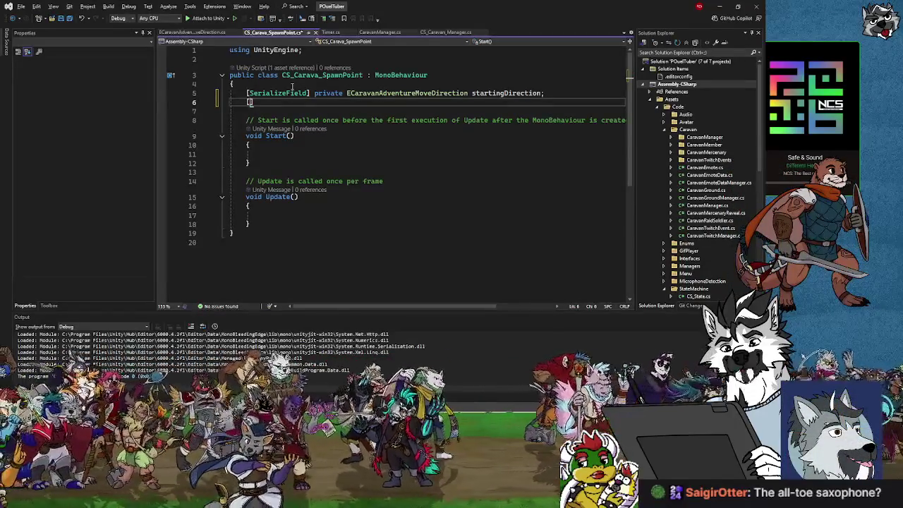
Start a second private Transform field, then discard that unfinished line.
{"action": "type", "text": "Seria"}
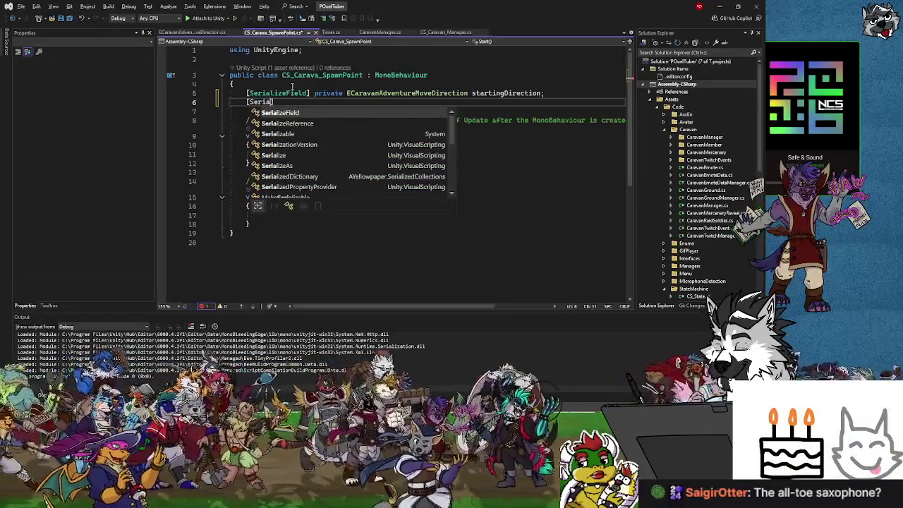
{"action": "key", "text": "BackSpace"}
{"action": "key", "text": "BackSpace"}
{"action": "key", "text": "BackSpace"}
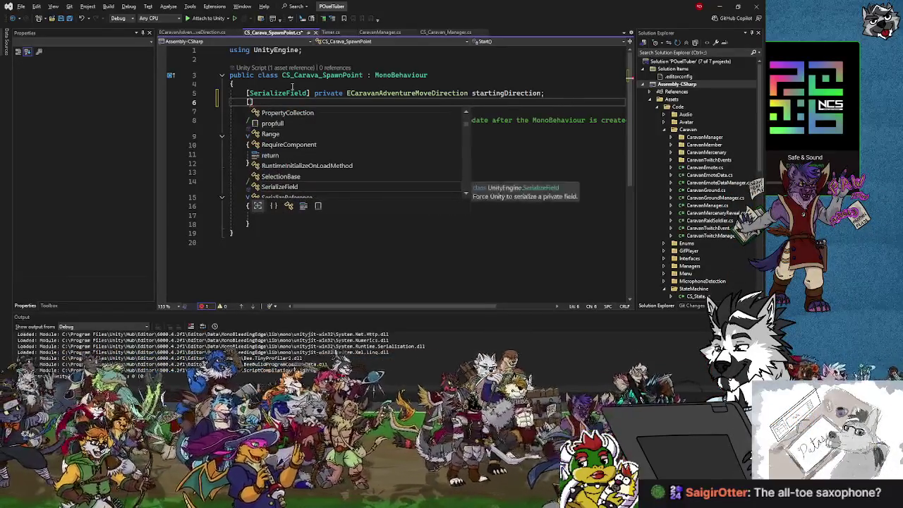
{"action": "key", "text": "Right"}
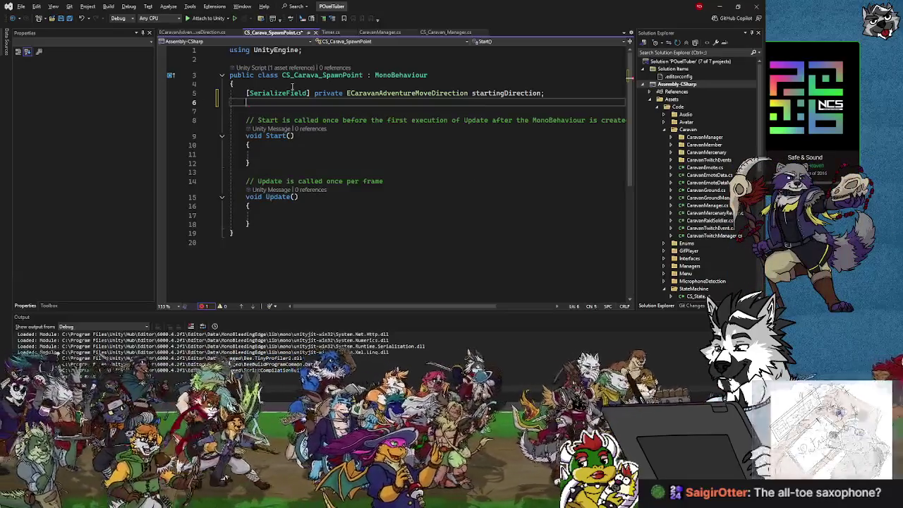
{"action": "type", "text": "private "}
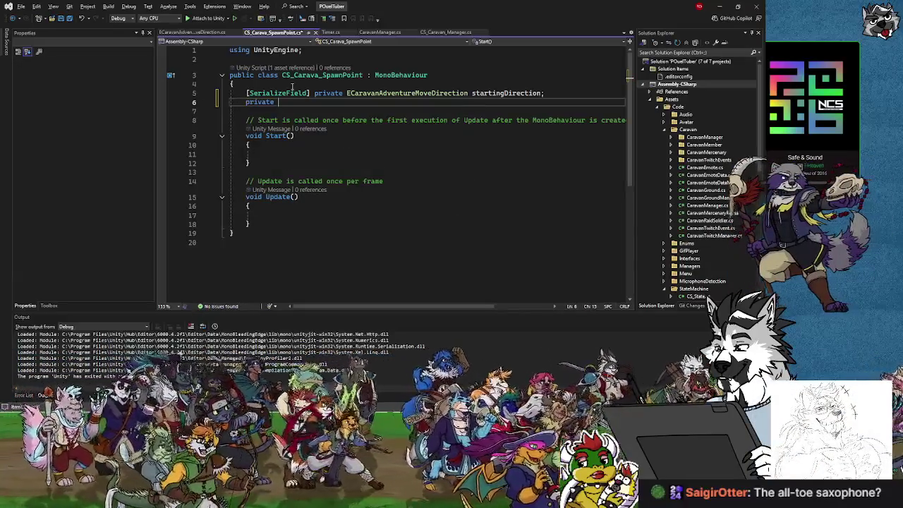
{"action": "type", "text": "Transform"}
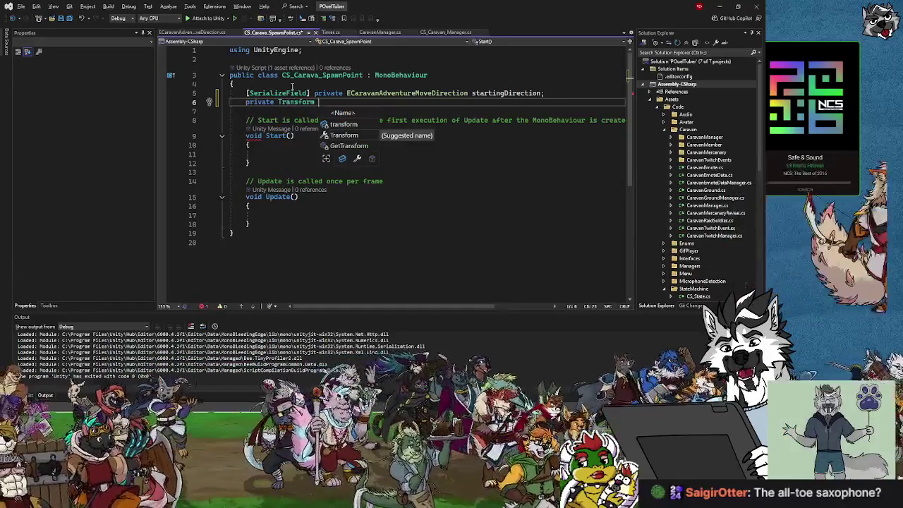
{"action": "key", "text": "BackSpace"}
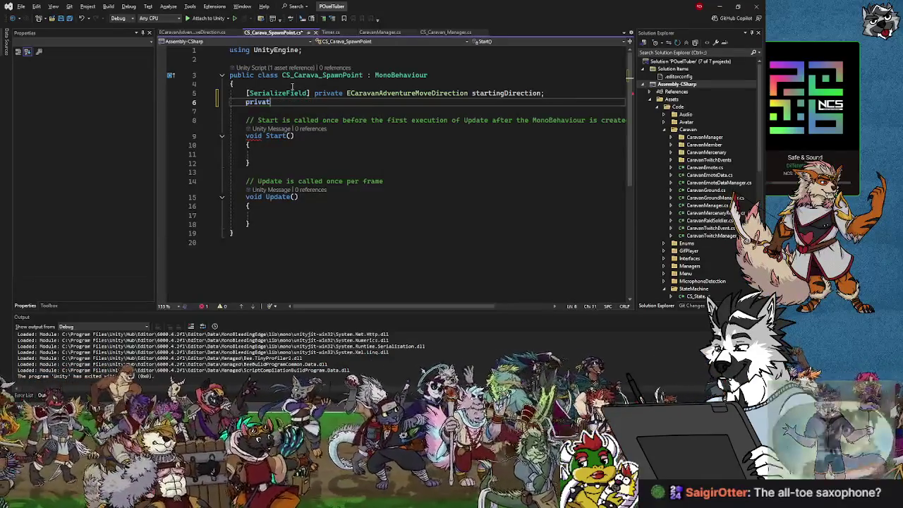
{"action": "key", "text": "BackSpace"}
{"action": "key", "text": "BackSpace"}
{"action": "key", "text": "BackSpace"}
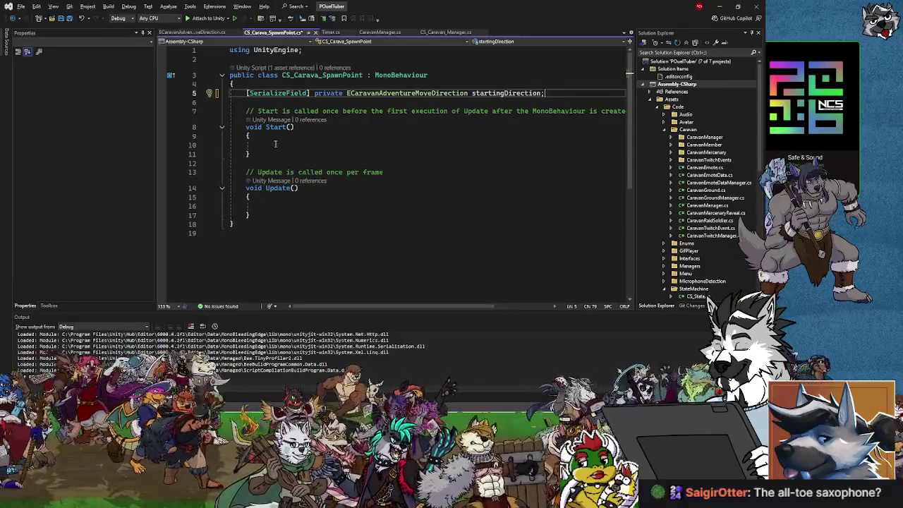
Add blank lines below the Update method and return to the startingDirection declaration.
{"action": "left_click", "coordinate": [279, 205]}
{"action": "left_click", "coordinate": [268, 215]}
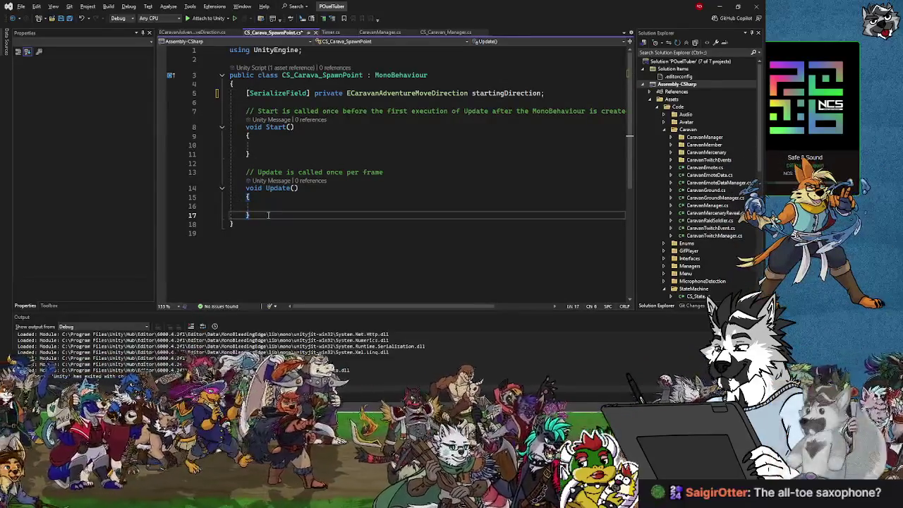
{"action": "key", "text": "Return"}
{"action": "key", "text": "Return"}
{"action": "key", "text": "Up"}
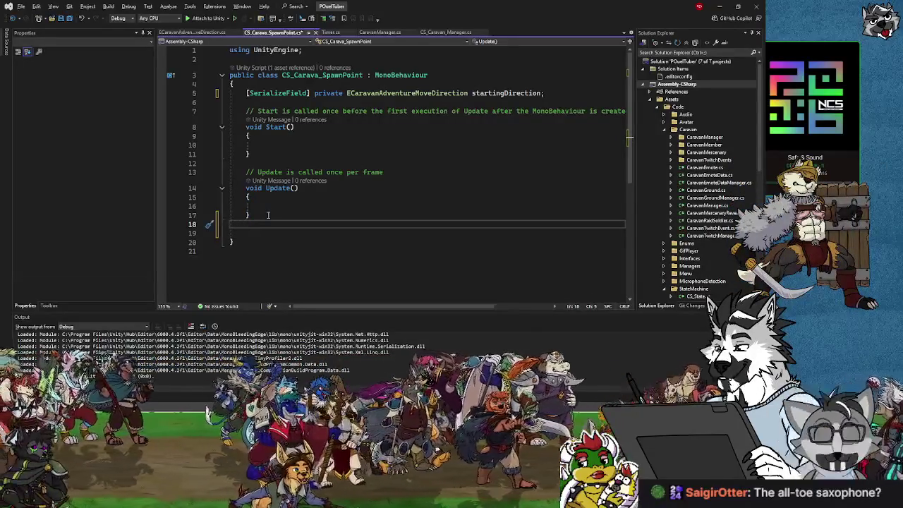
{"action": "key", "text": "Return"}
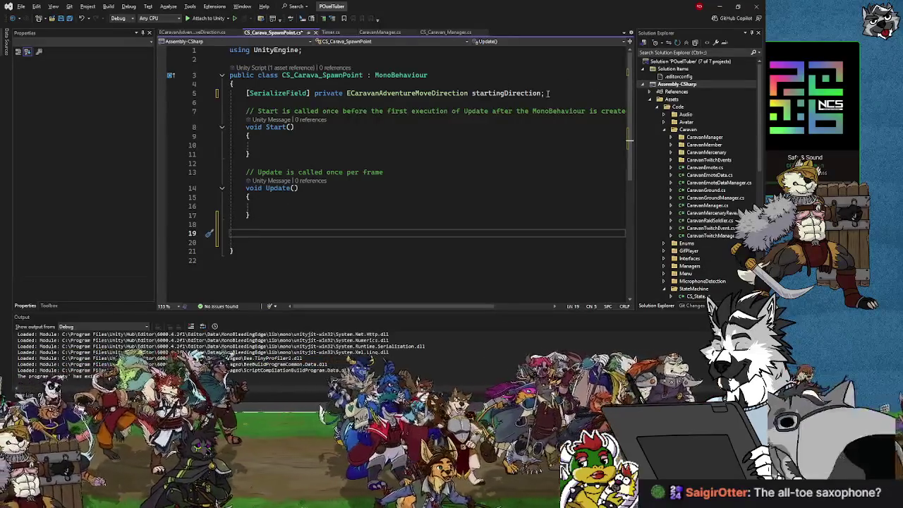
{"action": "left_click", "coordinate": [548, 93]}
{"action": "key", "text": "Left"}
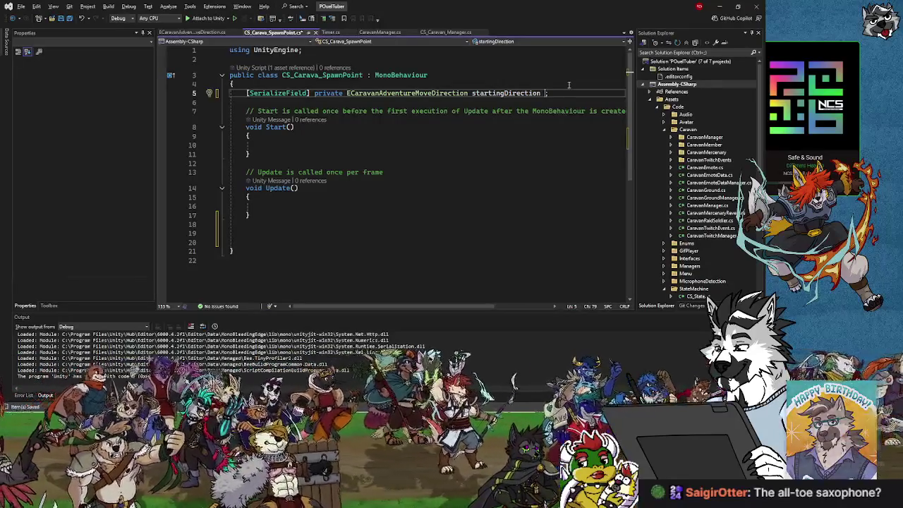
{"action": "type", "text": "[]"}
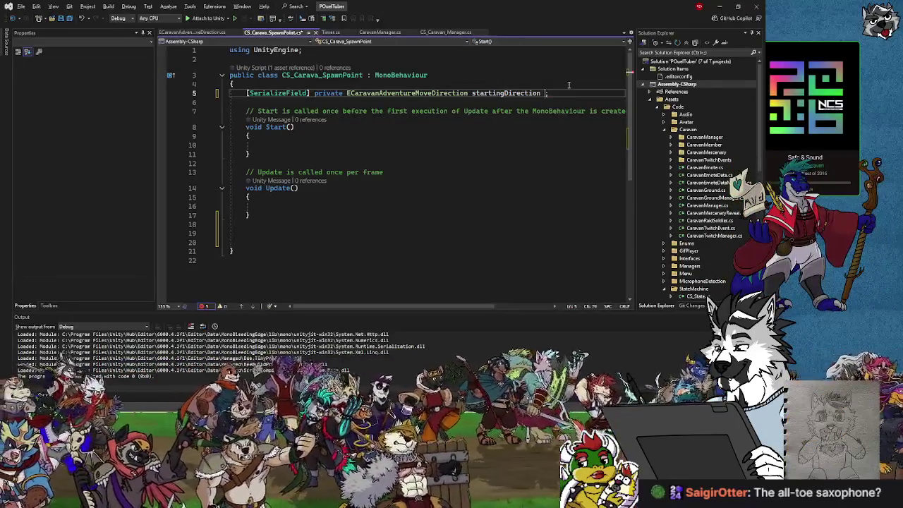
{"action": "type", "text": " }"}
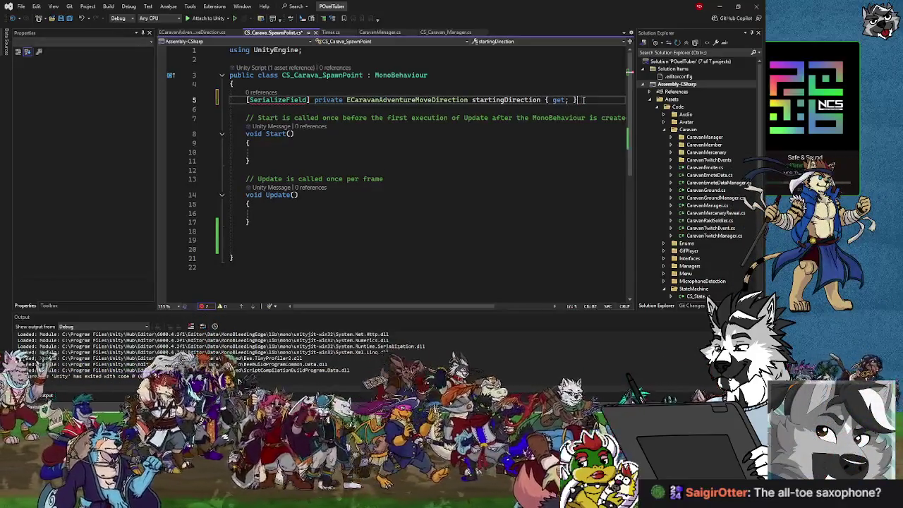
{"action": "key", "text": "ctrl+s"}
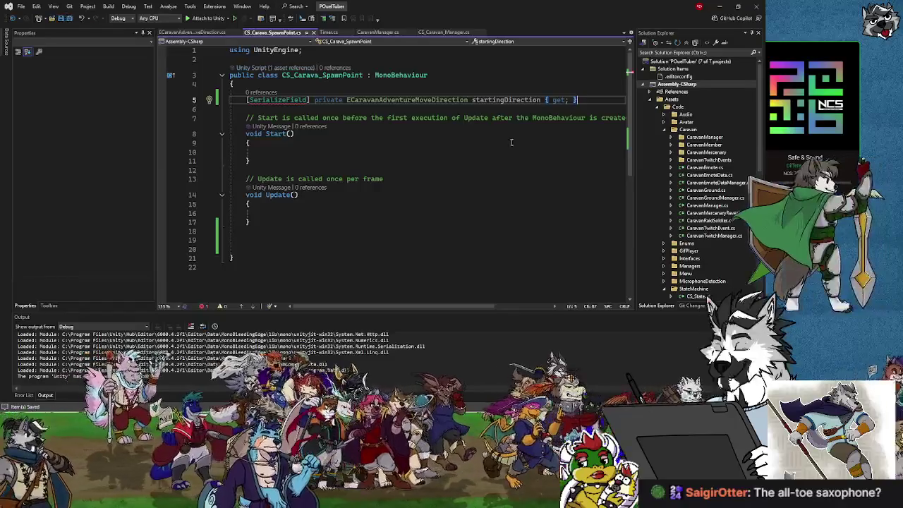
{"action": "key", "text": "Left"}
{"action": "key", "text": "Left"}
{"action": "key", "text": "Left"}
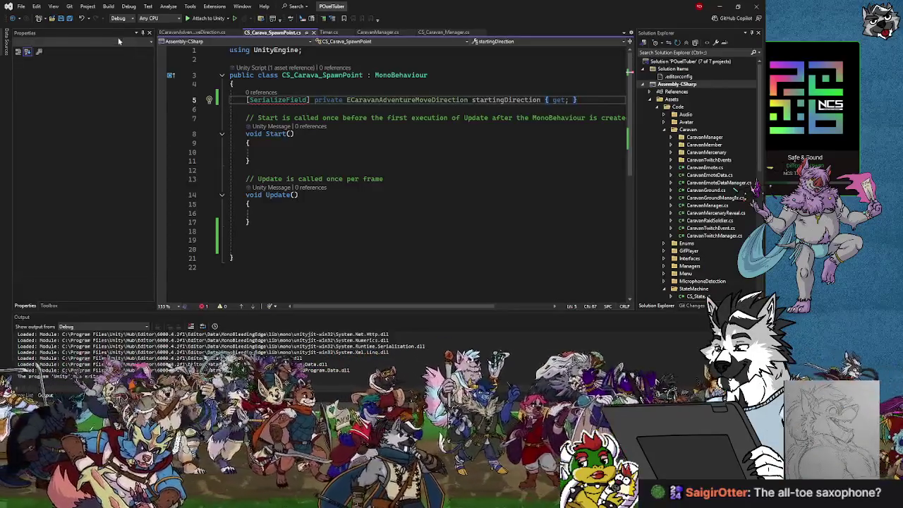
{"action": "mouse_move", "coordinate": [282, 101]}
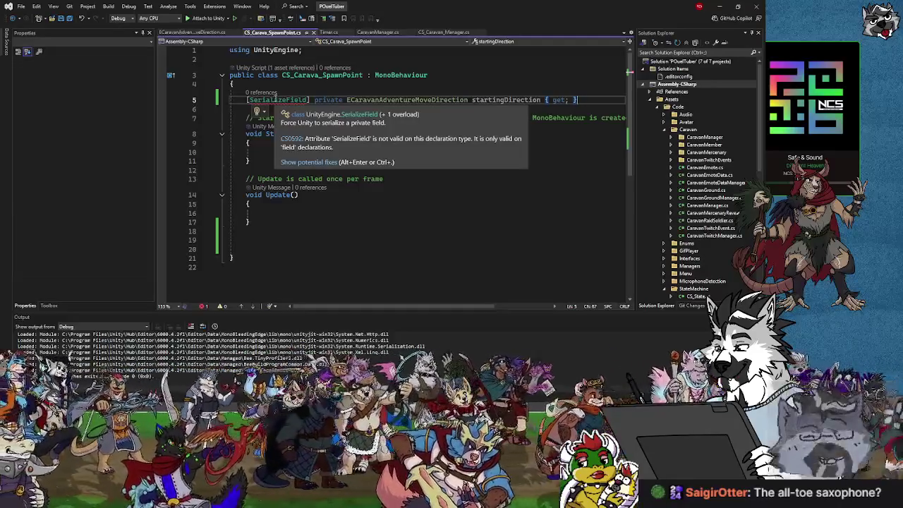
{"action": "left_click_drag", "start_coordinate": [576, 99], "coordinate": [545, 100]}
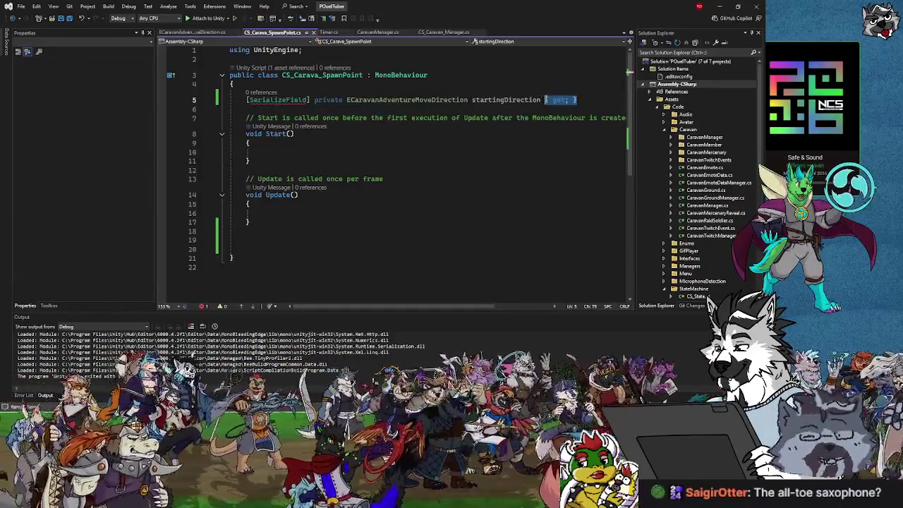
{"action": "key", "text": "Delete"}
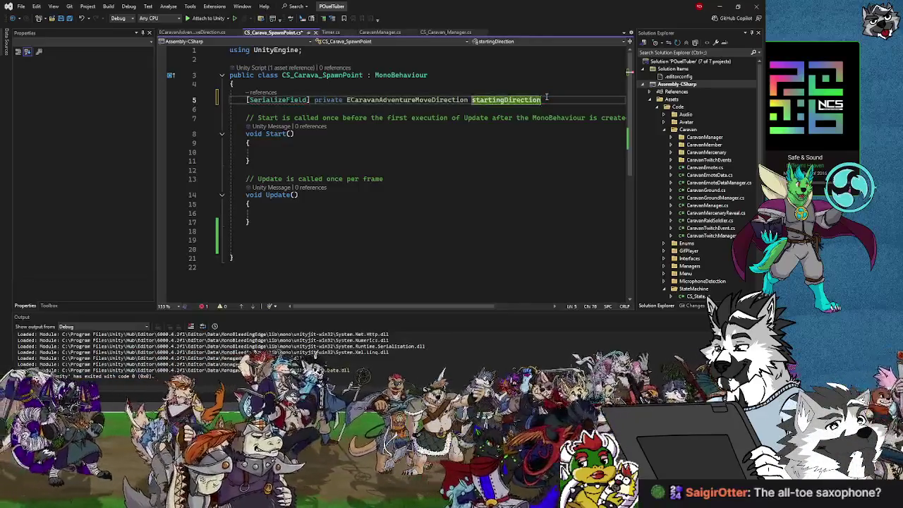
{"action": "type", "text": ";"}
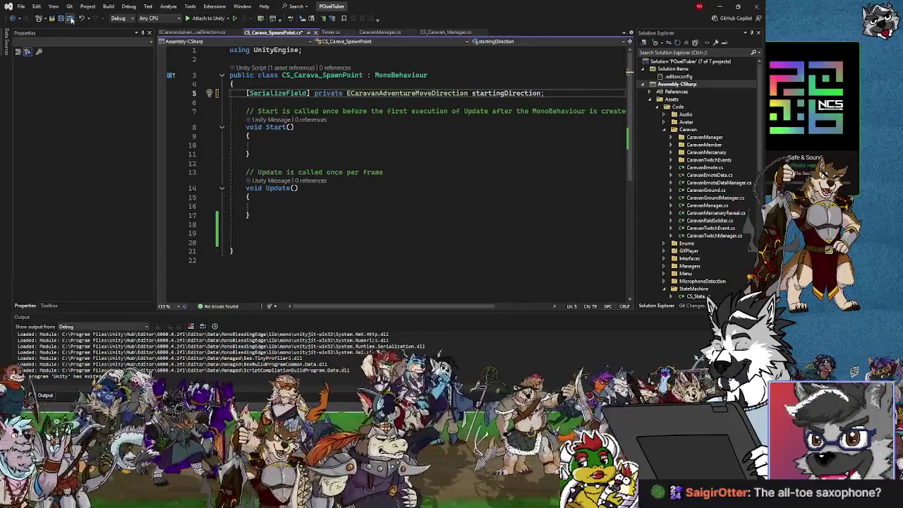
{"action": "left_click", "coordinate": [261, 234]}
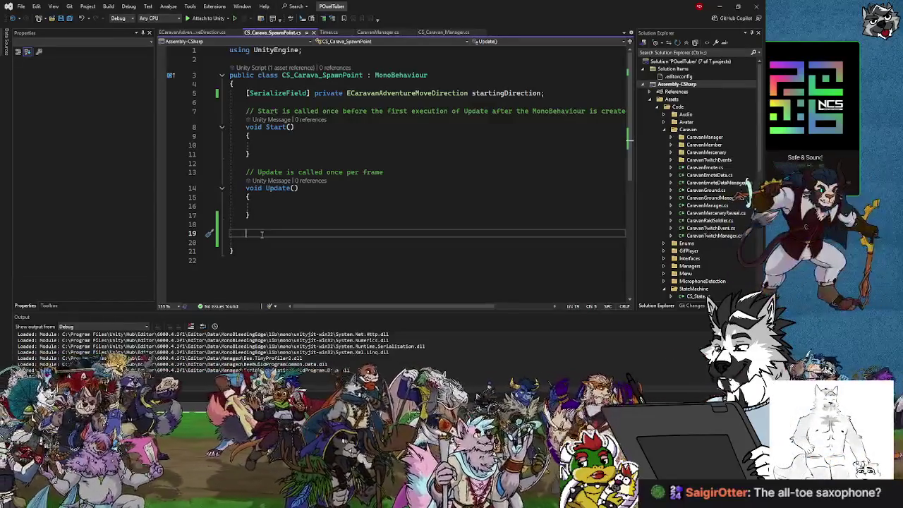
Write a public ECaravanAdventureMoveDirection ReturnDirection() method that returns startingDirection.
{"action": "type", "text": "public "}
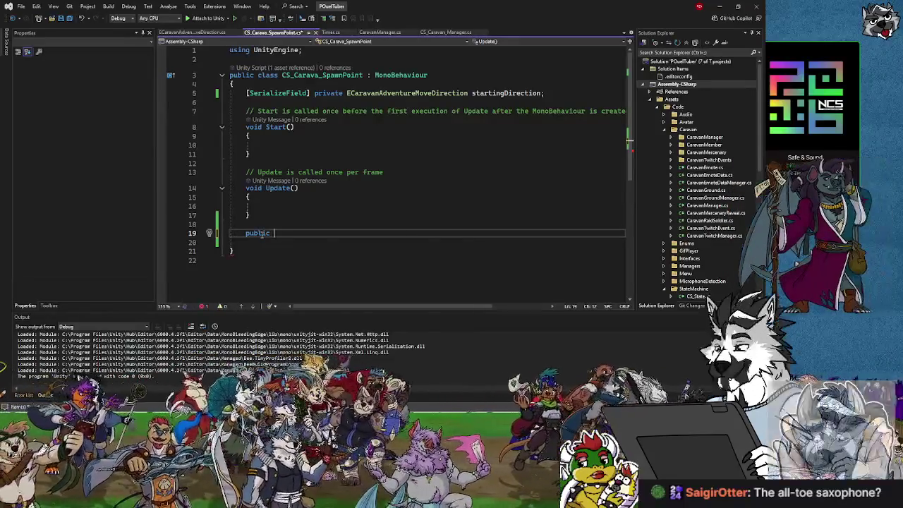
{"action": "type", "text": "EC"}
{"action": "key", "text": "Tab"}
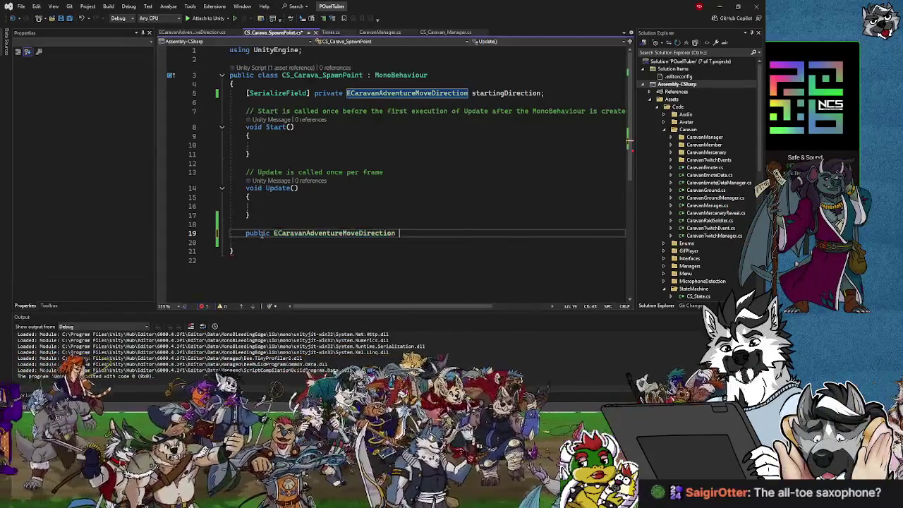
{"action": "type", "text": "ReturnDirection"}
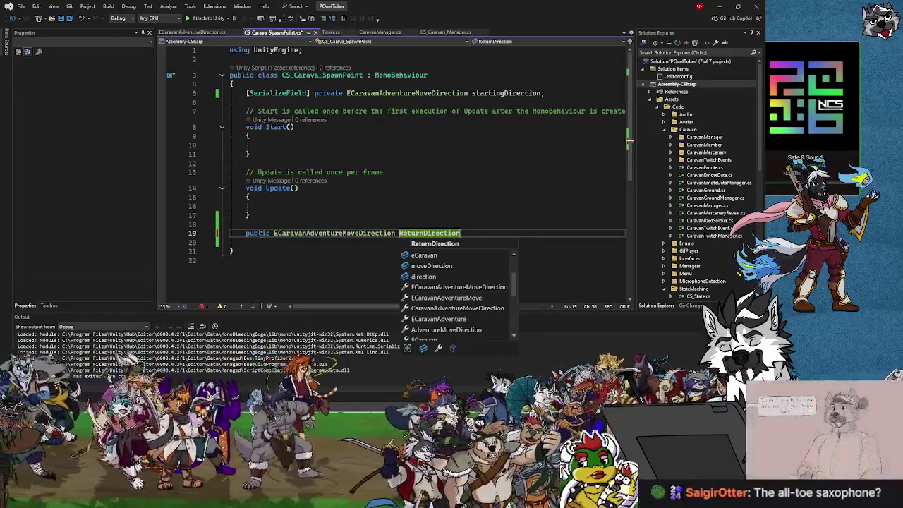
{"action": "type", "text": "()"}
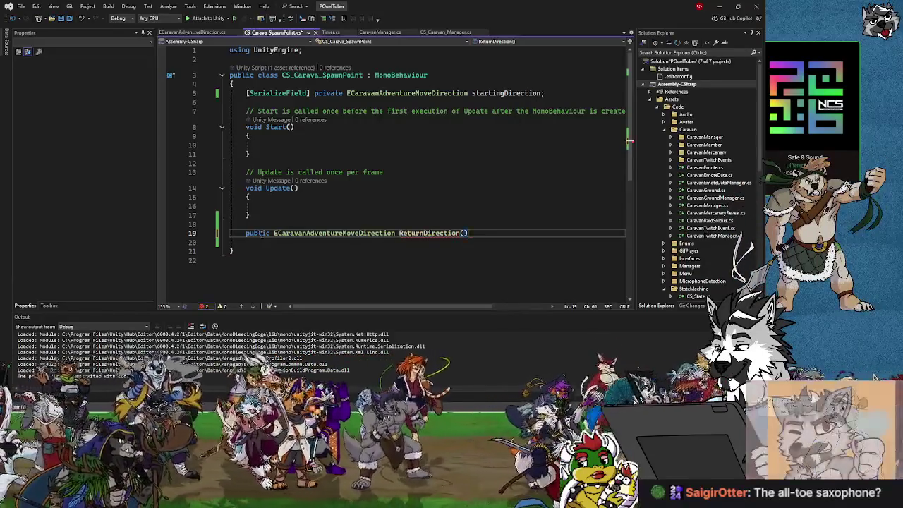
{"action": "key", "text": "Return"}
{"action": "type", "text": "{"}
{"action": "key", "text": "Return"}
{"action": "type", "text": "return"}
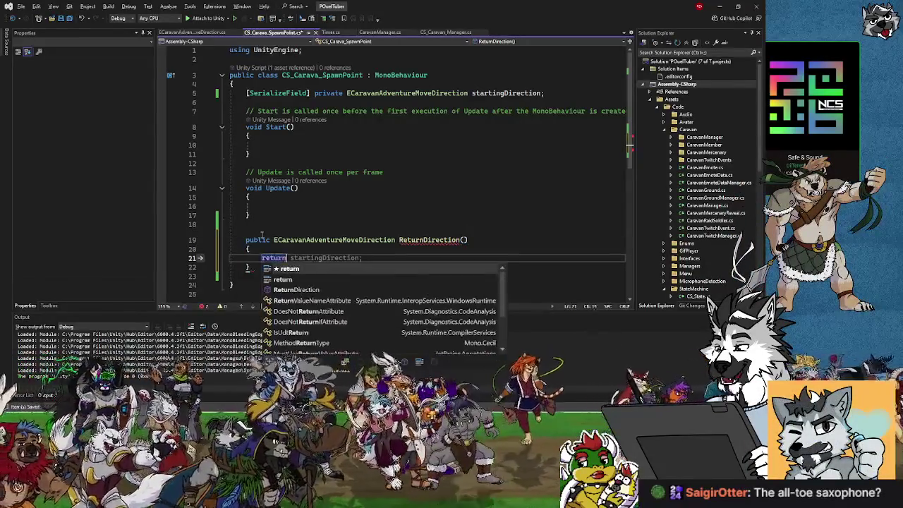
{"action": "key", "text": "Tab"}
{"action": "key", "text": "Tab"}
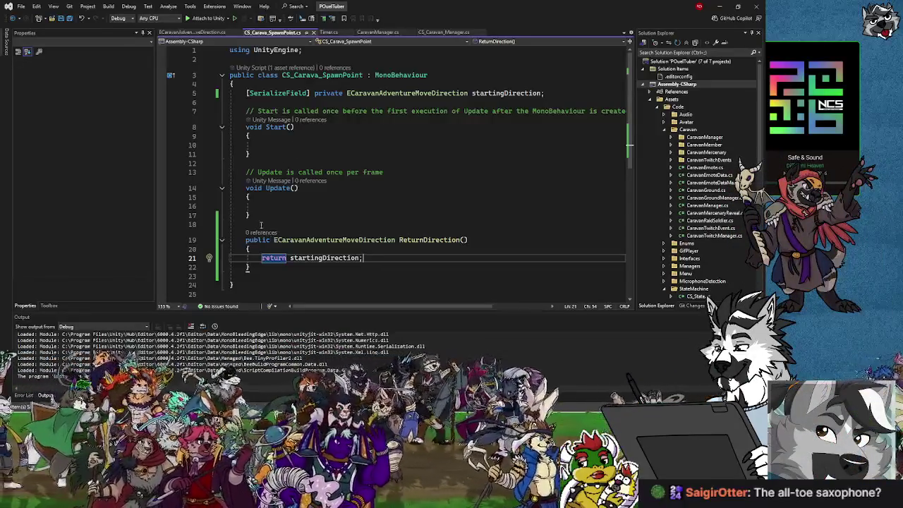
Review the method, Start body and startingDirection field, ending at the class-name typo.
{"action": "left_click", "coordinate": [266, 268]}
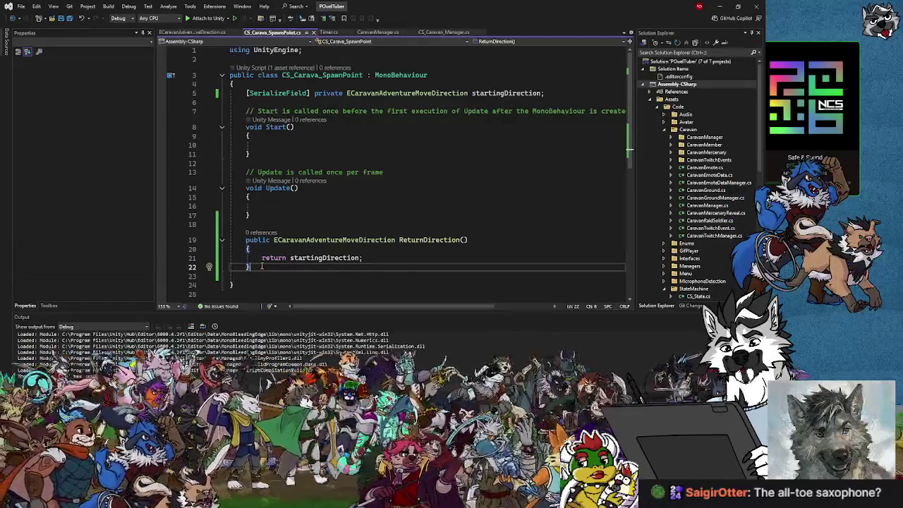
{"action": "key", "text": "Down"}
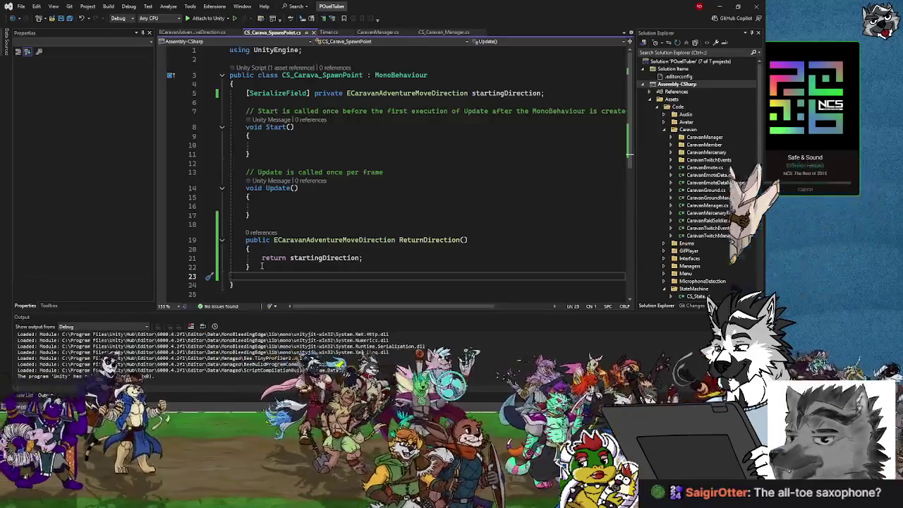
{"action": "key", "text": "Up"}
{"action": "key", "text": "Up"}
{"action": "key", "text": "Up"}
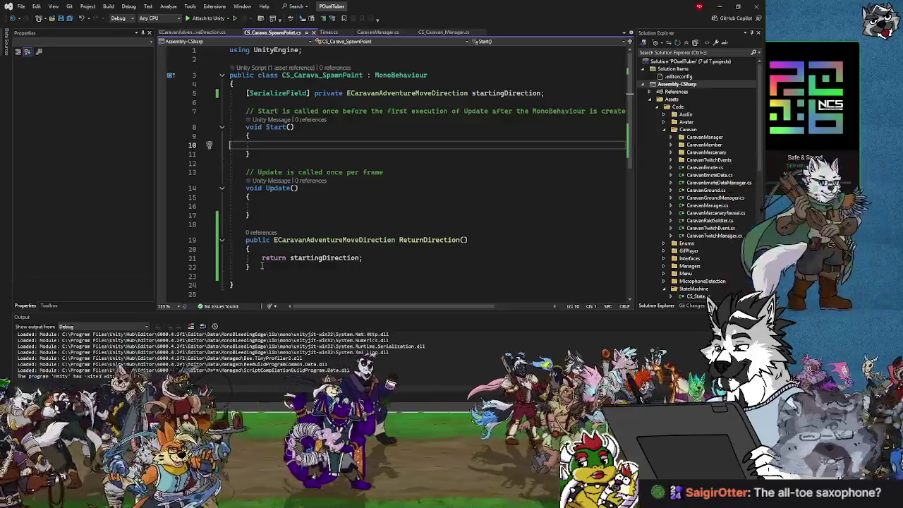
{"action": "left_click", "coordinate": [556, 93]}
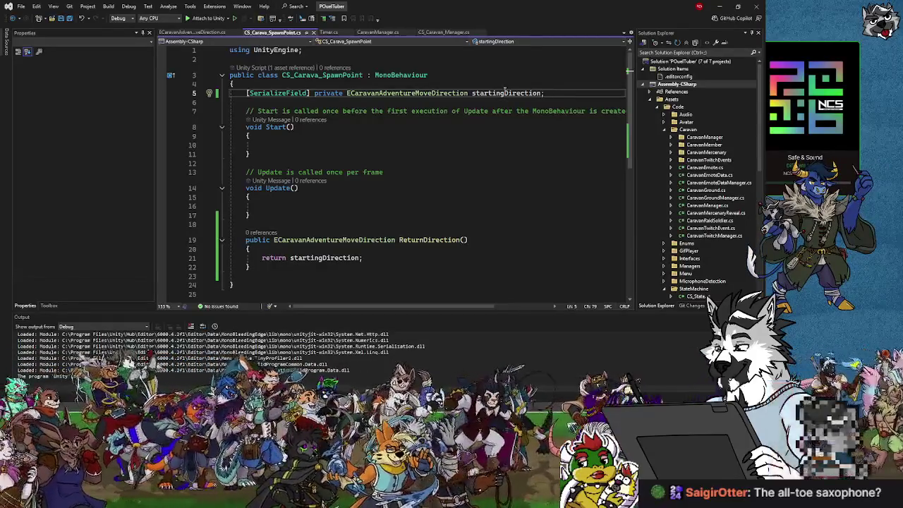
{"action": "left_click", "coordinate": [260, 144]}
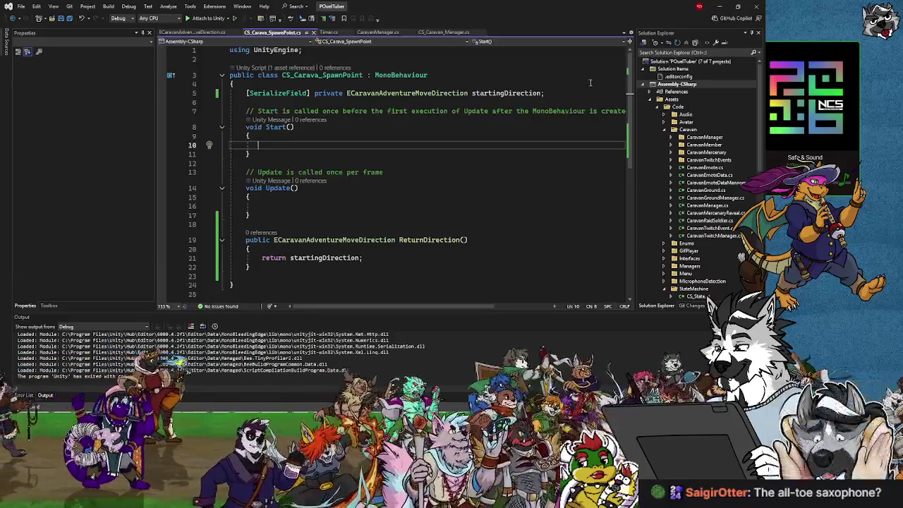
{"action": "left_click", "coordinate": [559, 93]}
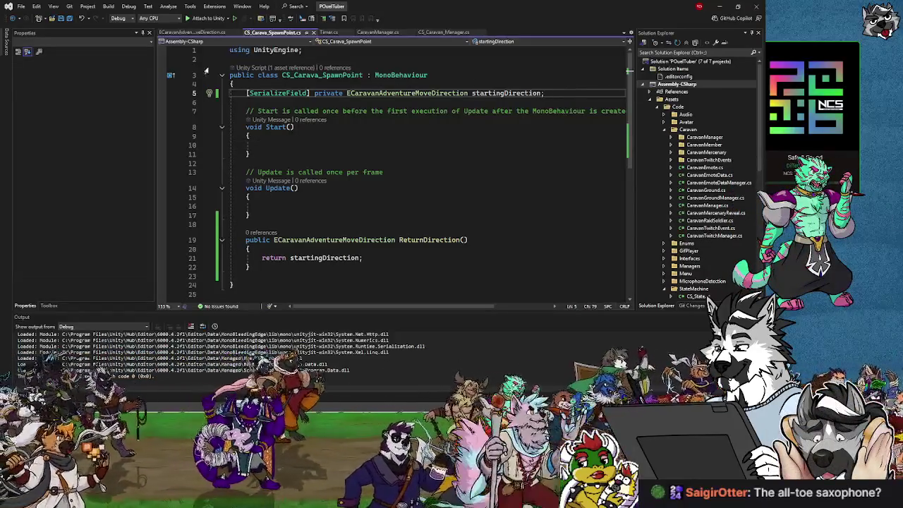
{"action": "left_click", "coordinate": [319, 74]}
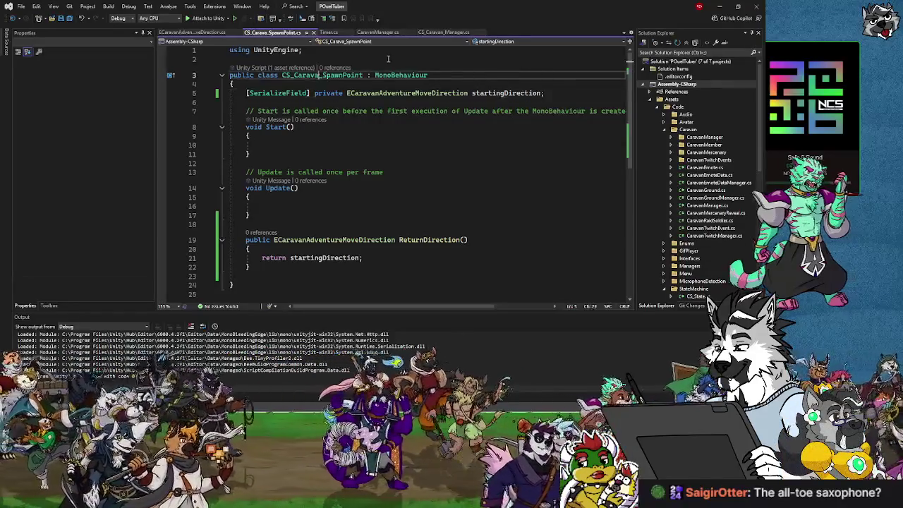
Fix the class name to CS_Caravan_SpawnPoint, save and close the file, and return to Unity.
{"action": "type", "text": "n"}
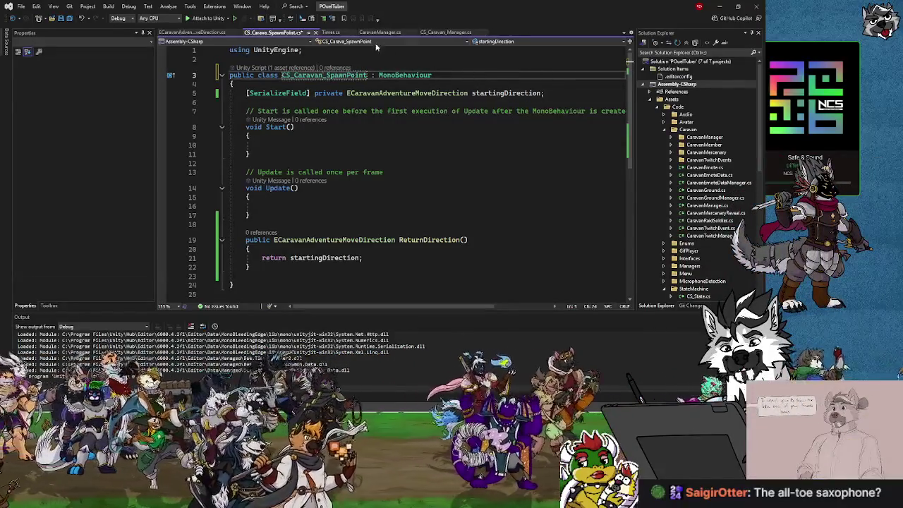
{"action": "left_click", "coordinate": [71, 19]}
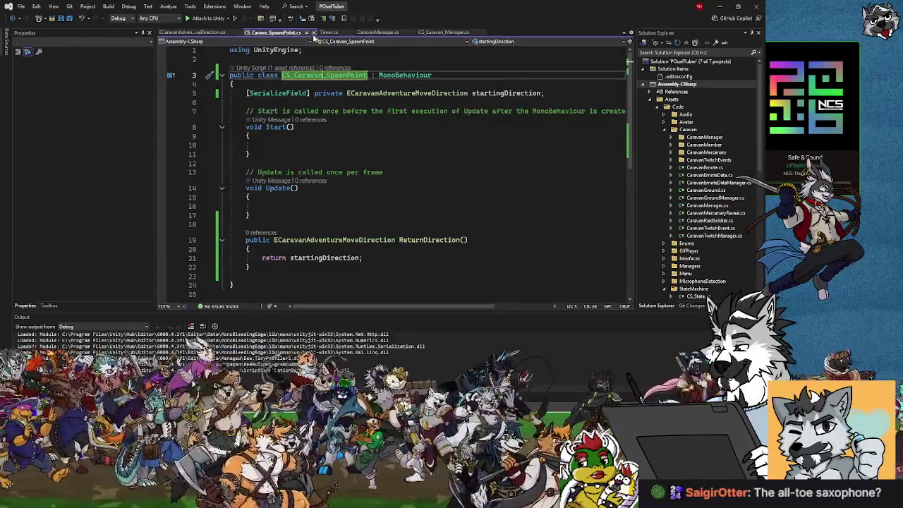
{"action": "left_click", "coordinate": [314, 33]}
{"action": "left_click", "coordinate": [720, 7]}
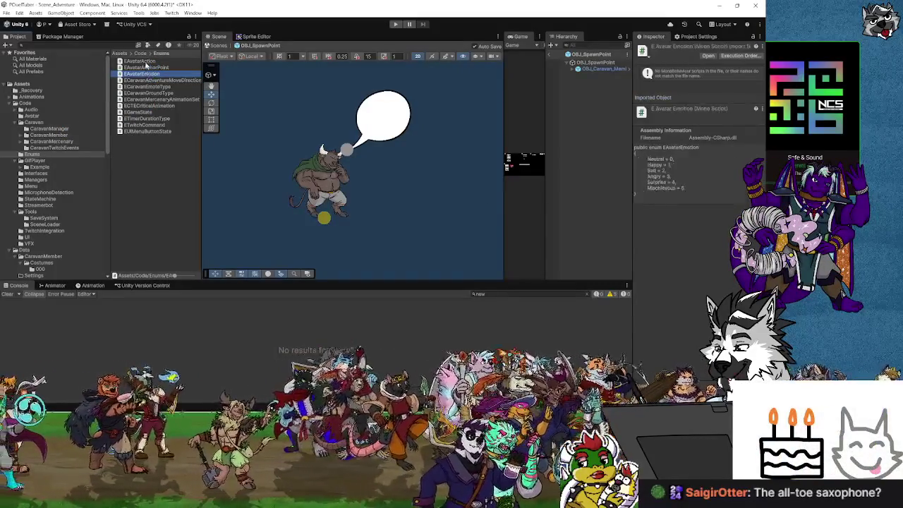
Locate CS_Caravan_SpawnPoint in Code/Caravan/CaravanManager and reimport it through Visual Studio.
{"action": "left_click", "coordinate": [54, 136]}
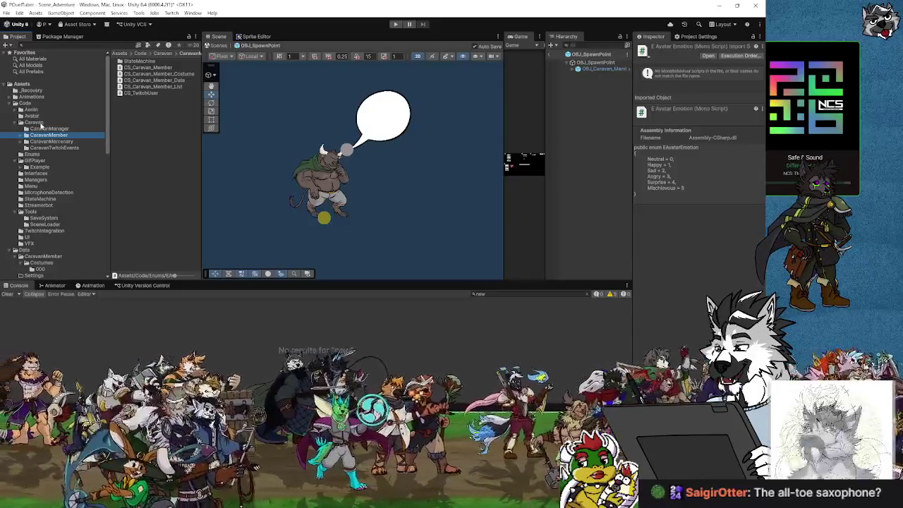
{"action": "left_click", "coordinate": [50, 129]}
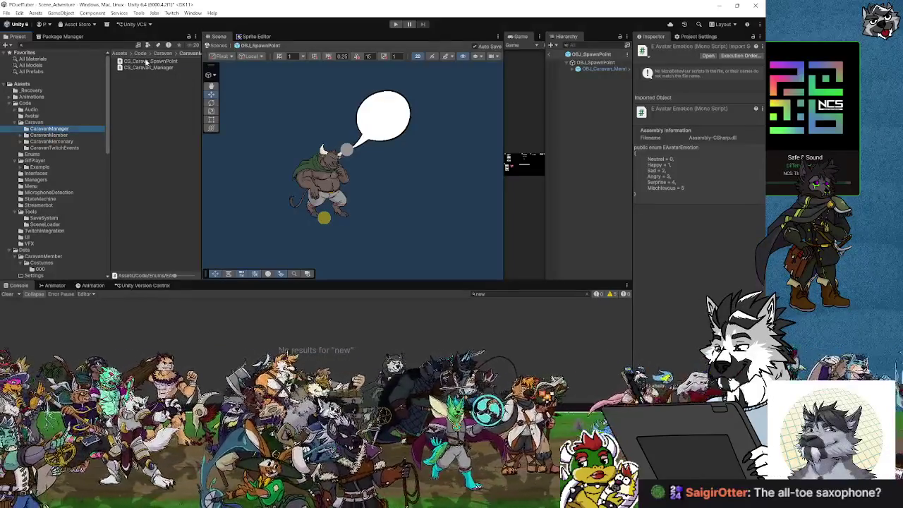
{"action": "left_click", "coordinate": [146, 62]}
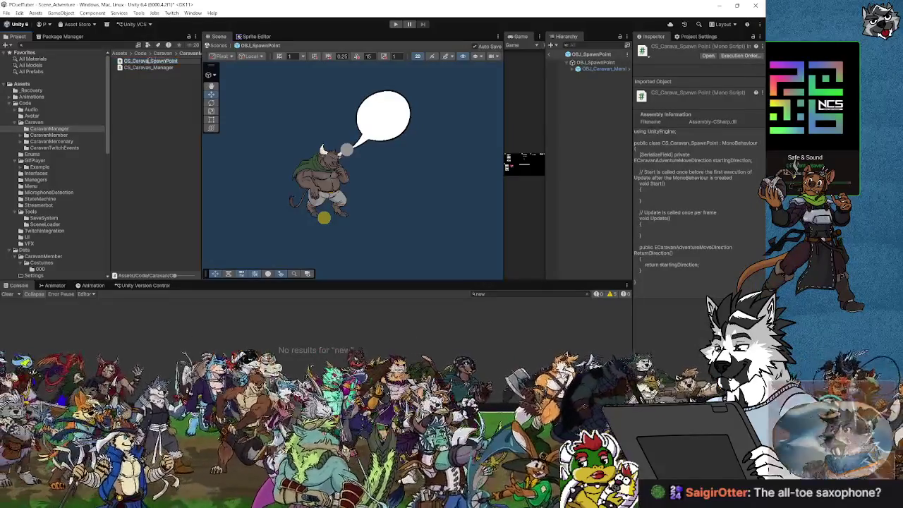
{"action": "double_click", "coordinate": [172, 62]}
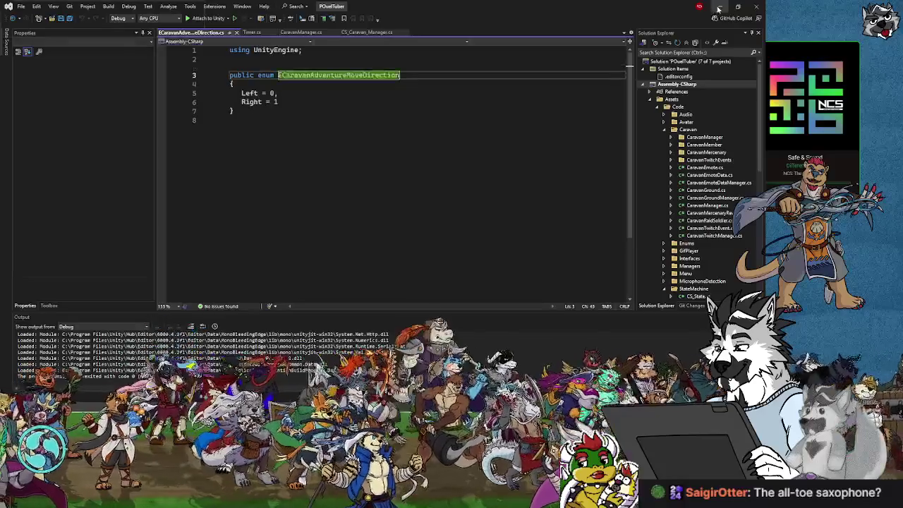
{"action": "left_click", "coordinate": [719, 7]}
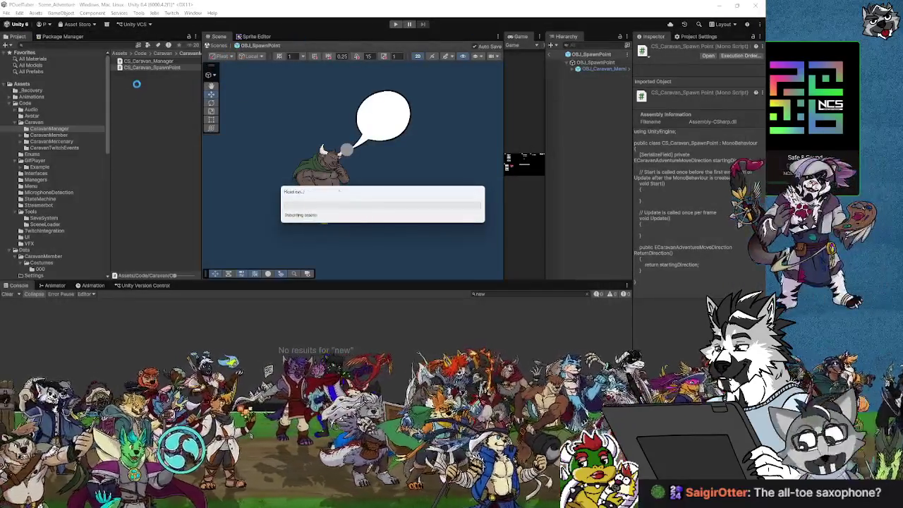
Add CS_Caravan_SpawnPoint to OBJ_SpawnPoint, exposing Starting Direction set to Left.
{"action": "left_click", "coordinate": [600, 69]}
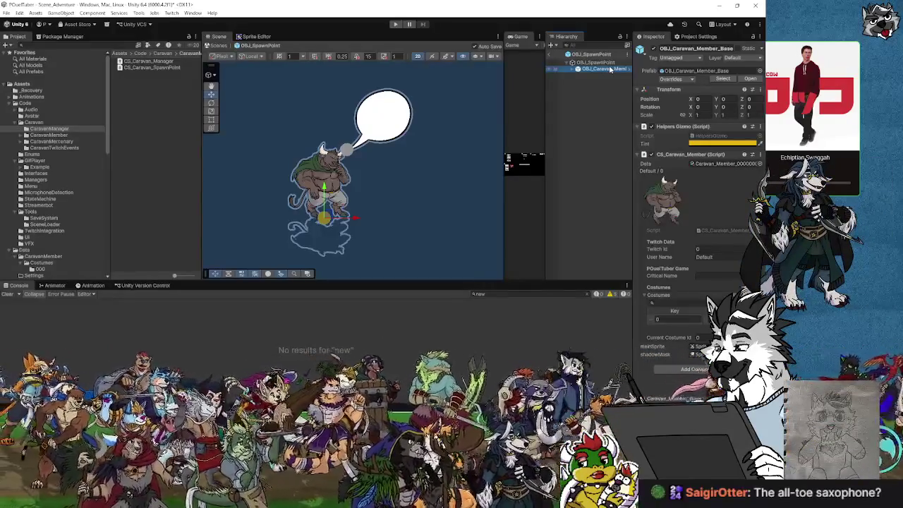
{"action": "left_click", "coordinate": [602, 63]}
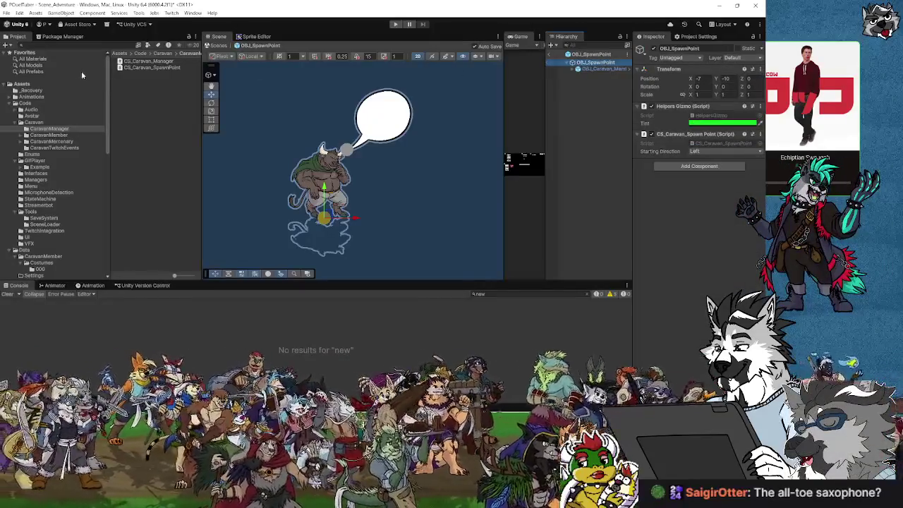
{"action": "left_click", "coordinate": [150, 62]}
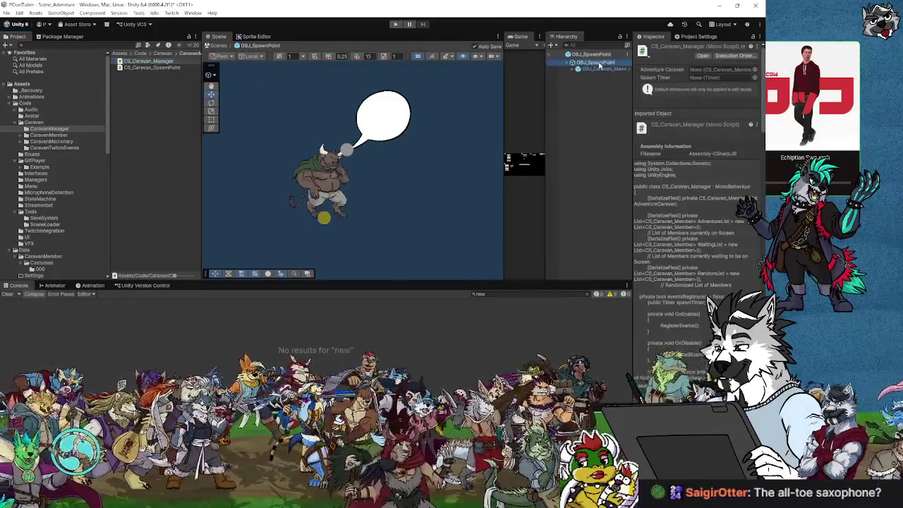
{"action": "left_click", "coordinate": [599, 64]}
{"action": "left_click_drag", "start_coordinate": [150, 69], "coordinate": [699, 174]}
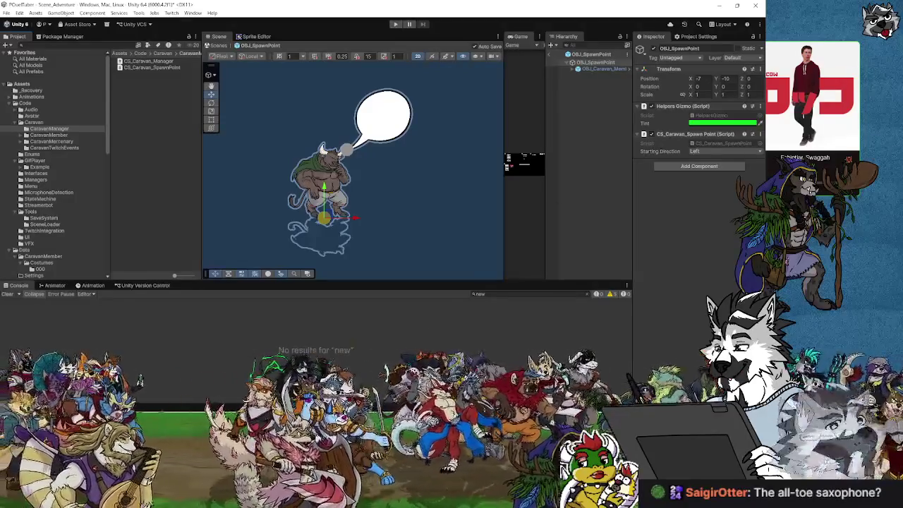
{"action": "mouse_move", "coordinate": [434, 413]}
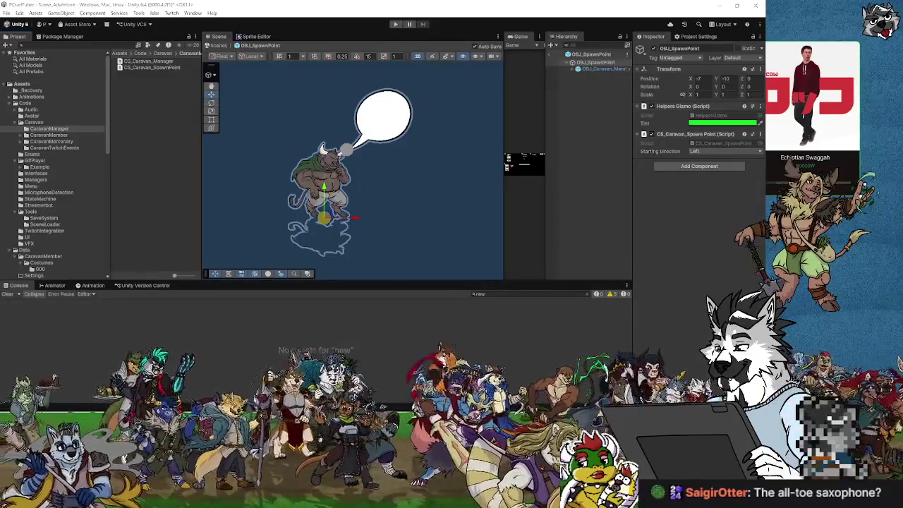
{"action": "key", "text": "alt+Tab"}
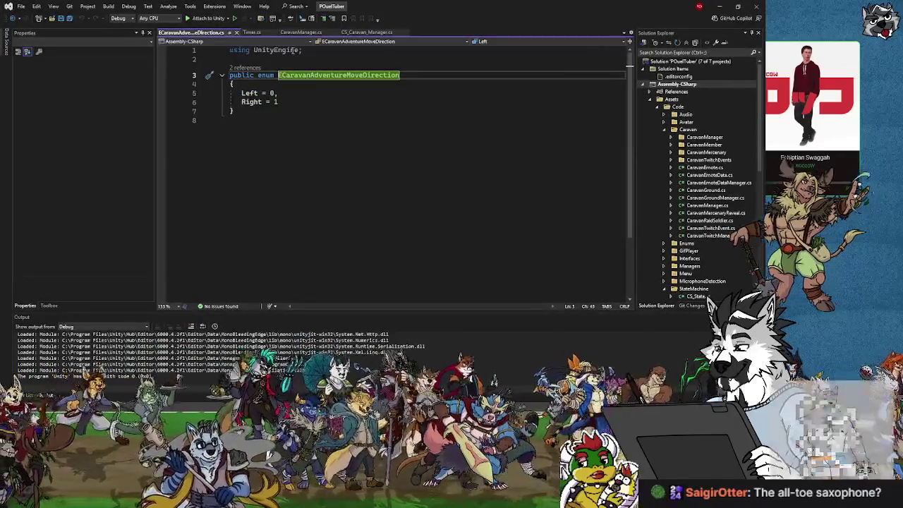
Reopen CS_Caravan_SpawnPoint.cs from the component's Script field and go to the end of ReturnDirection.
{"action": "left_click", "coordinate": [719, 6]}
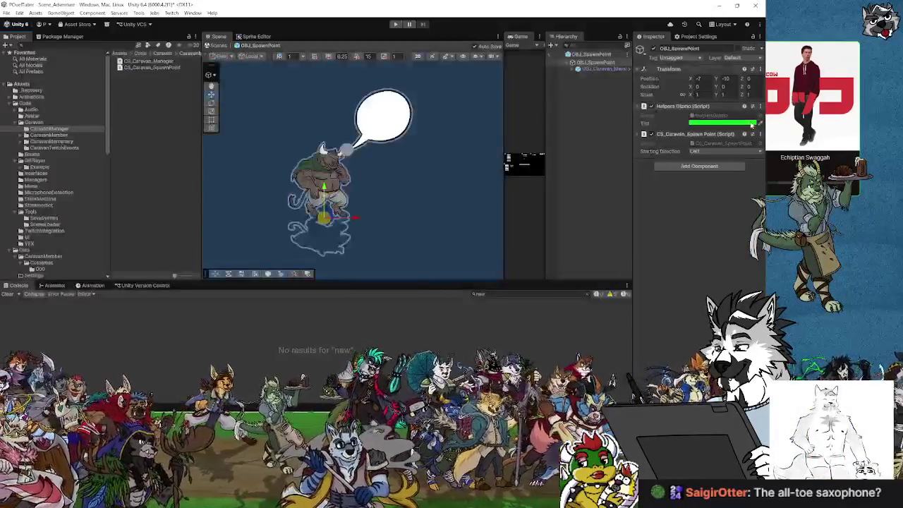
{"action": "double_click", "coordinate": [730, 144]}
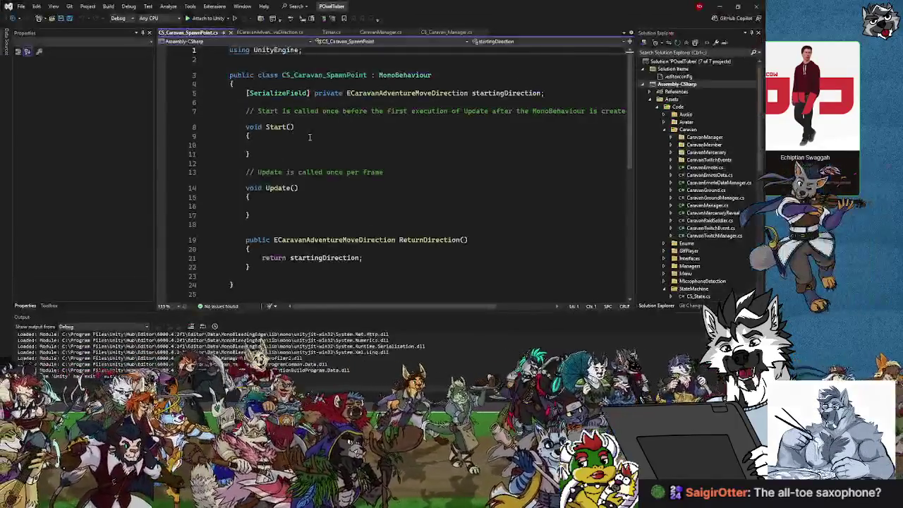
{"action": "left_click", "coordinate": [309, 137]}
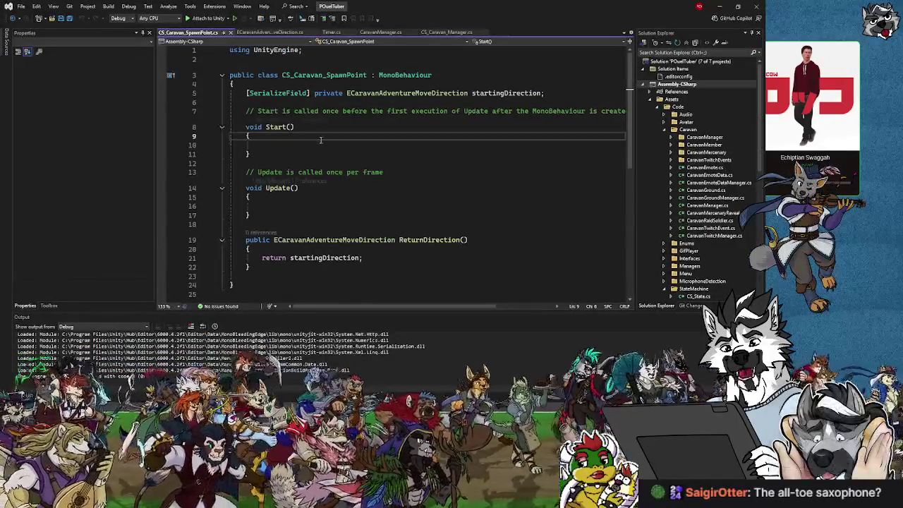
{"action": "left_click", "coordinate": [295, 267]}
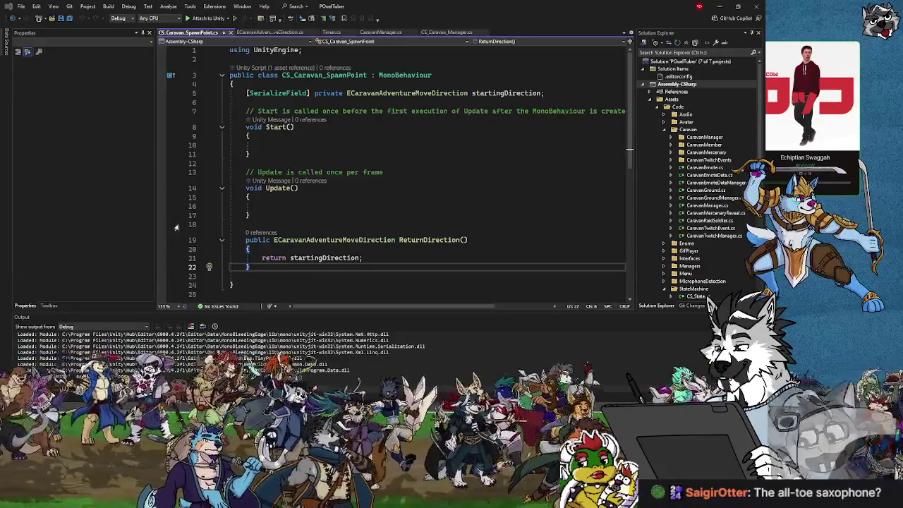
{"action": "scroll", "coordinate": [326, 211], "scroll_direction": "down", "scroll_amount": 3}
Add an OnDrawGizmos method above ReturnDirection that switches on ReturnDirection.
{"action": "left_click", "coordinate": [259, 144]}
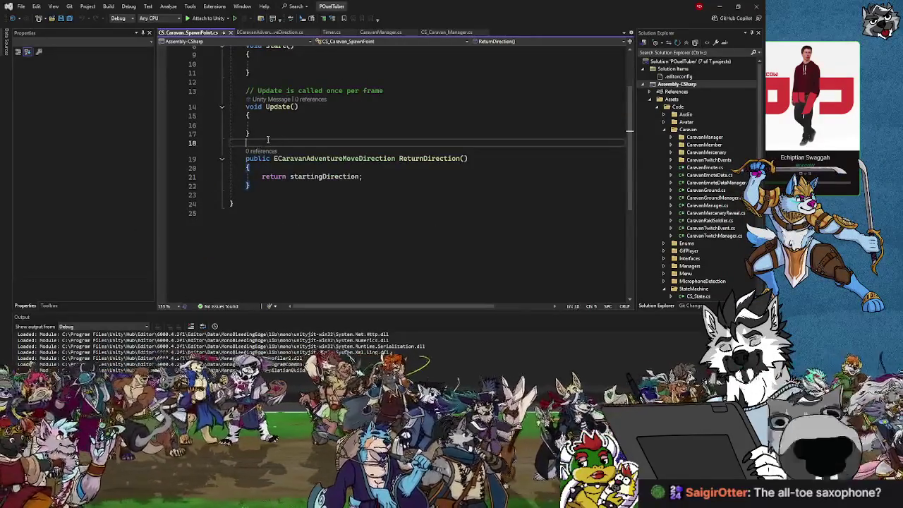
{"action": "key", "text": "Return"}
{"action": "key", "text": "Return"}
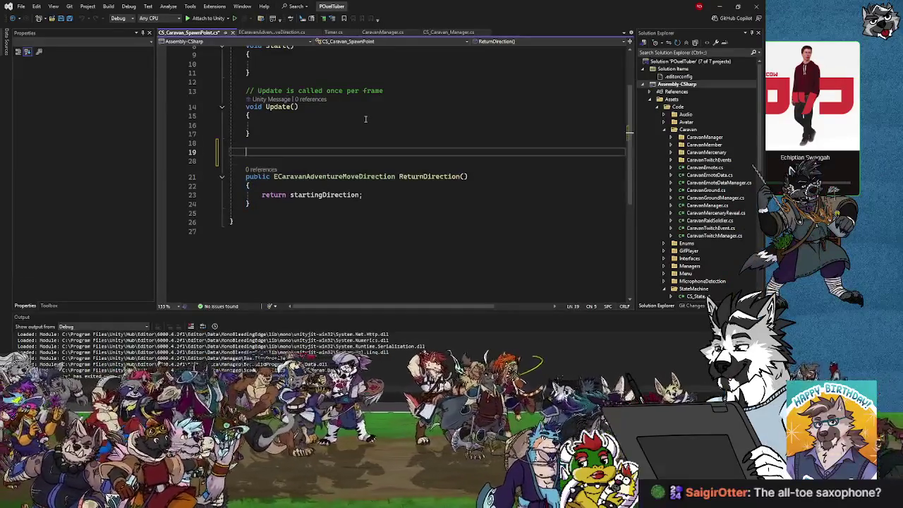
{"action": "type", "text": "privat"}
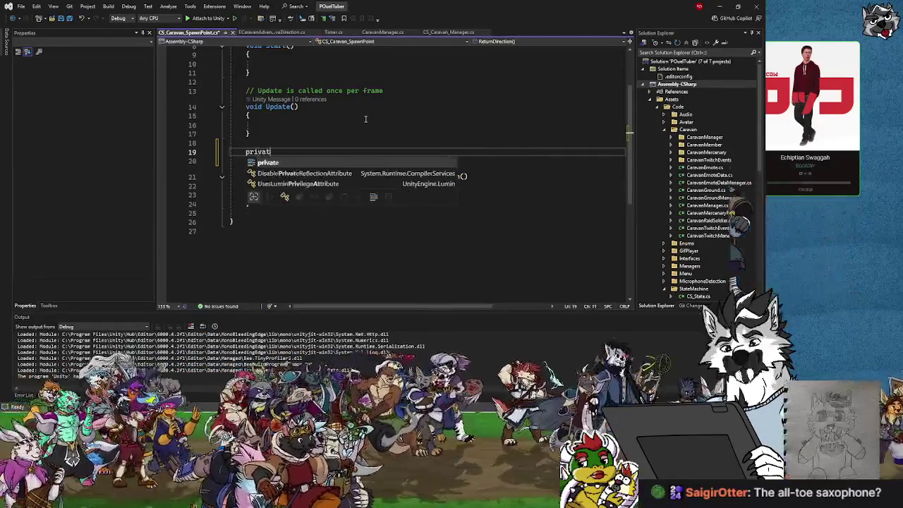
{"action": "type", "text": "e void OnDraw"}
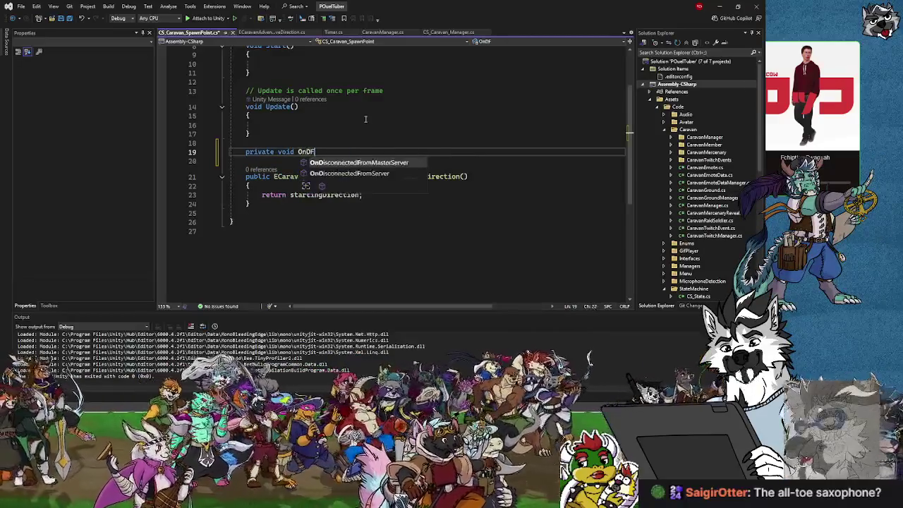
{"action": "type", "text": "Gizmos"}
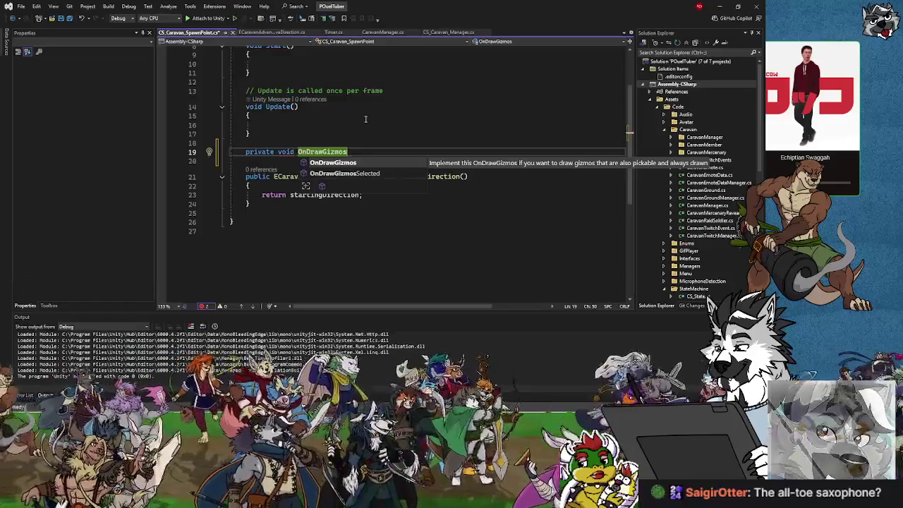
{"action": "key", "text": "Tab"}
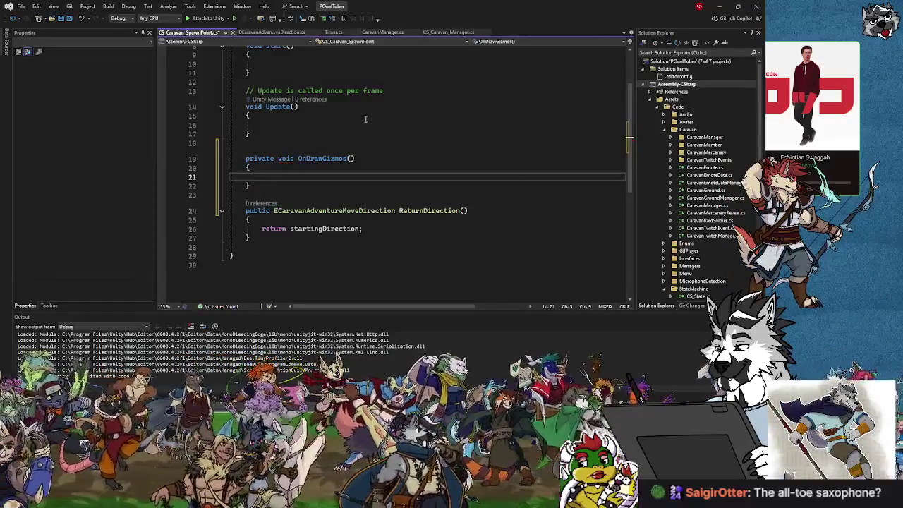
{"action": "type", "text": "if("}
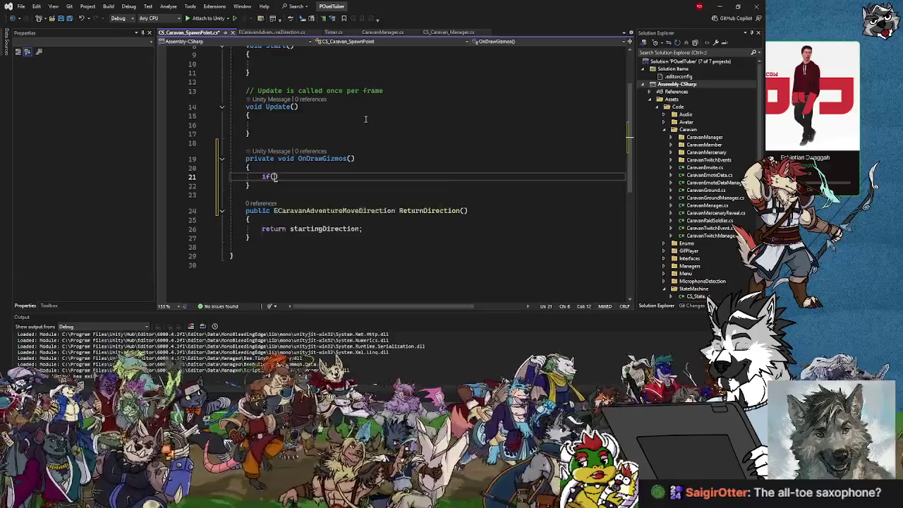
{"action": "key", "text": "BackSpace"}
{"action": "key", "text": "BackSpace"}
{"action": "key", "text": "BackSpace"}
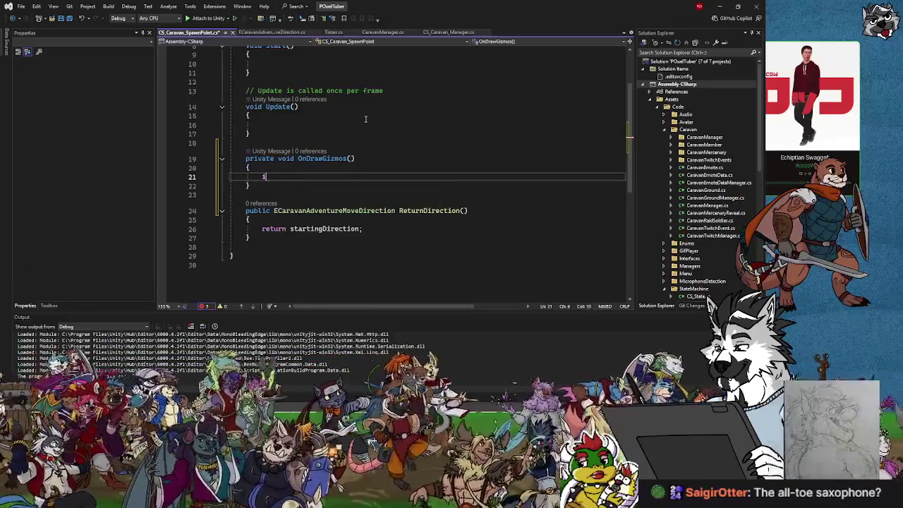
{"action": "type", "text": "Switch "}
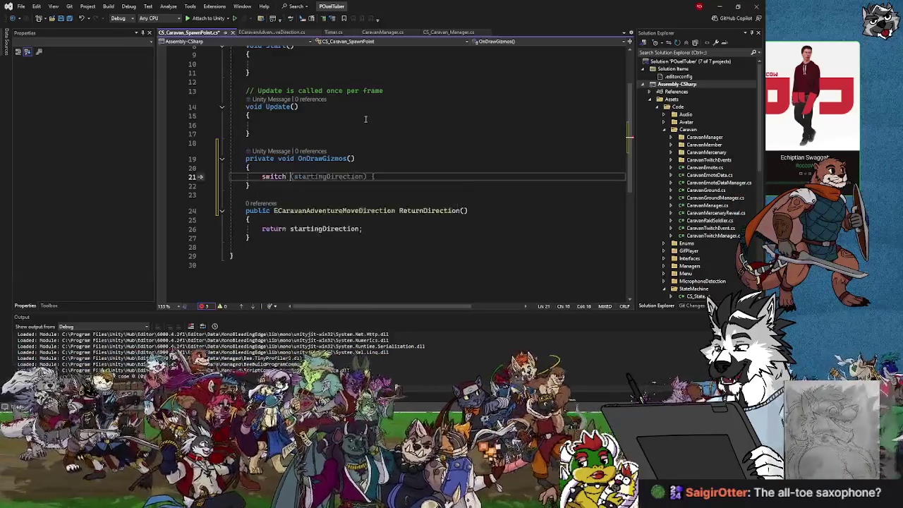
{"action": "type", "text": "eturn"}
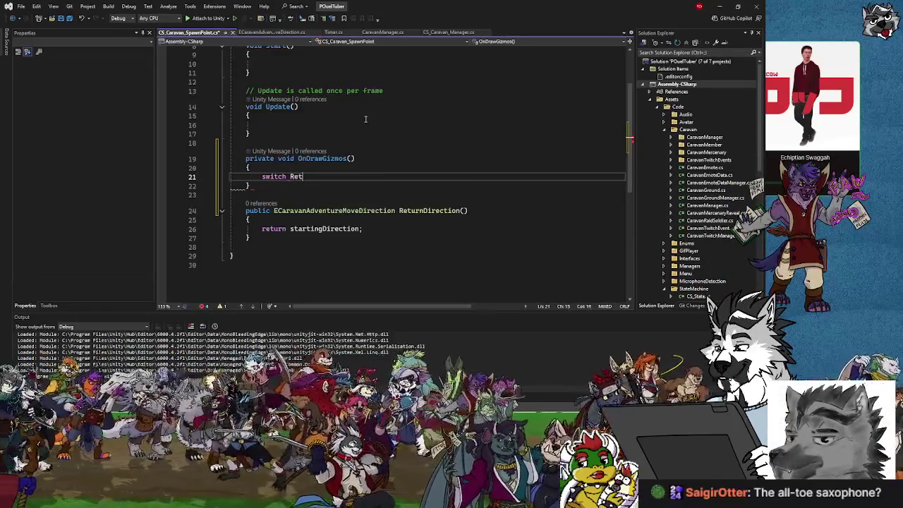
{"action": "key", "text": "BackSpace"}
{"action": "type", "text": "(Return"}
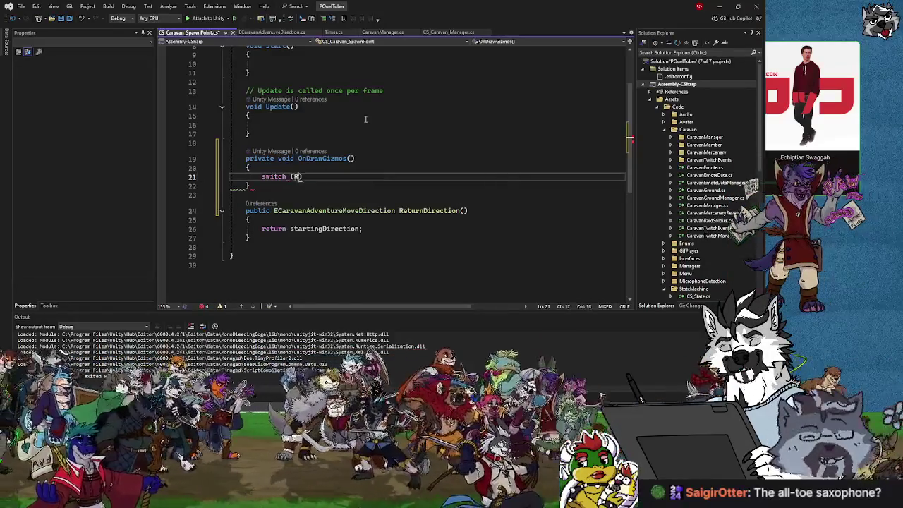
{"action": "key", "text": "Tab"}
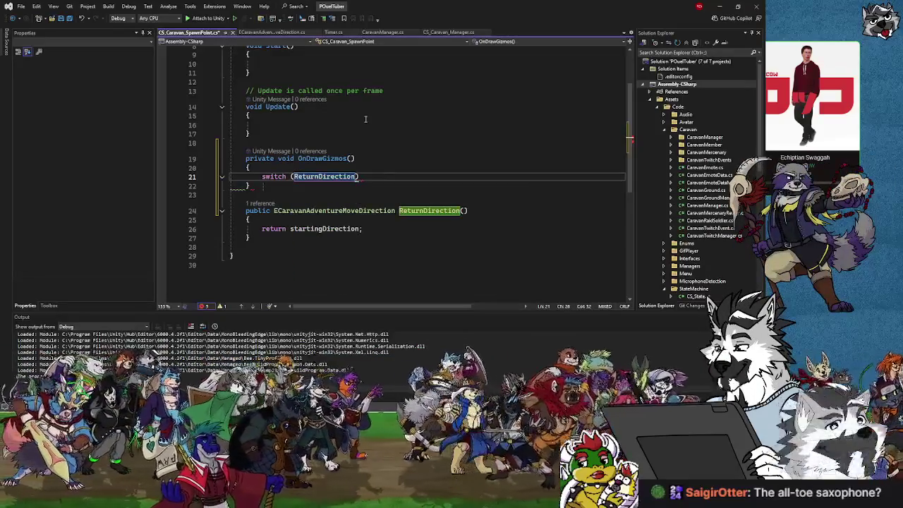
{"action": "type", "text": ")"}
{"action": "key", "text": "Return"}
Add a case ECaravanAdventureMoveDirection.Left: label inside the switch.
{"action": "type", "text": "c"}
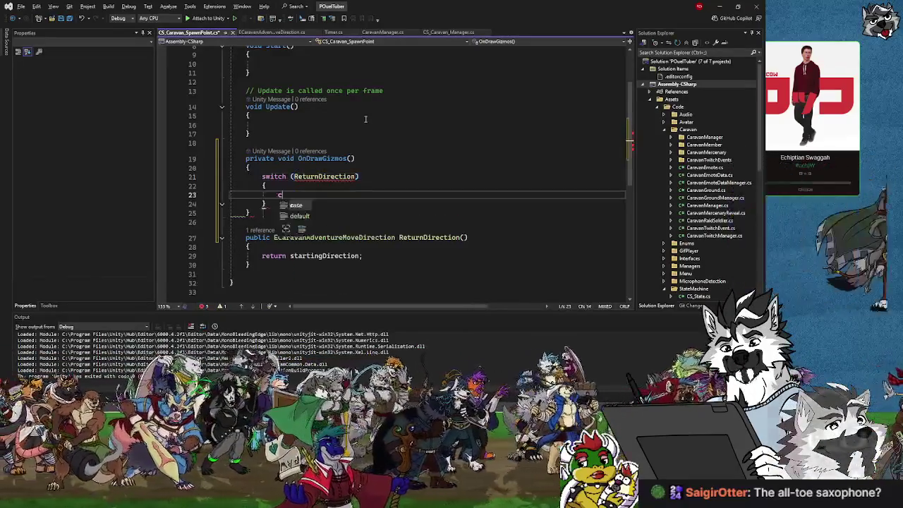
{"action": "type", "text": "ase e"}
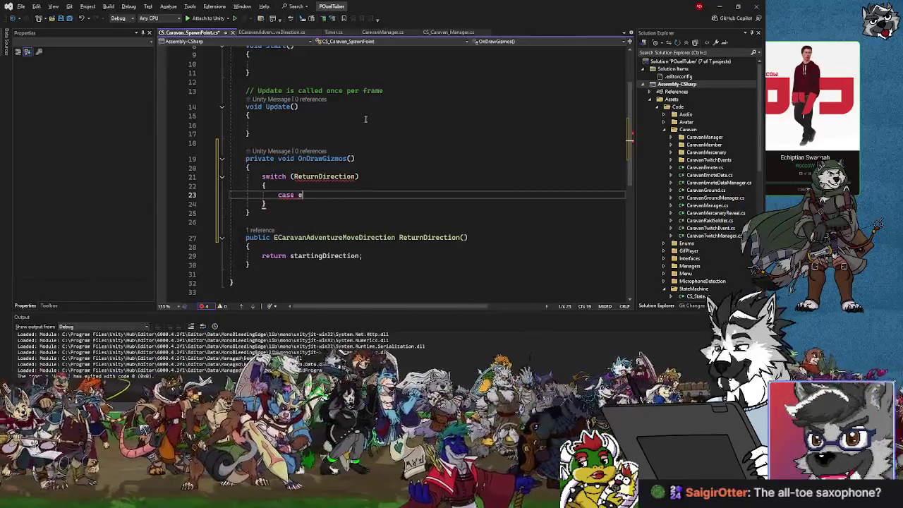
{"action": "type", "text": "Carava"}
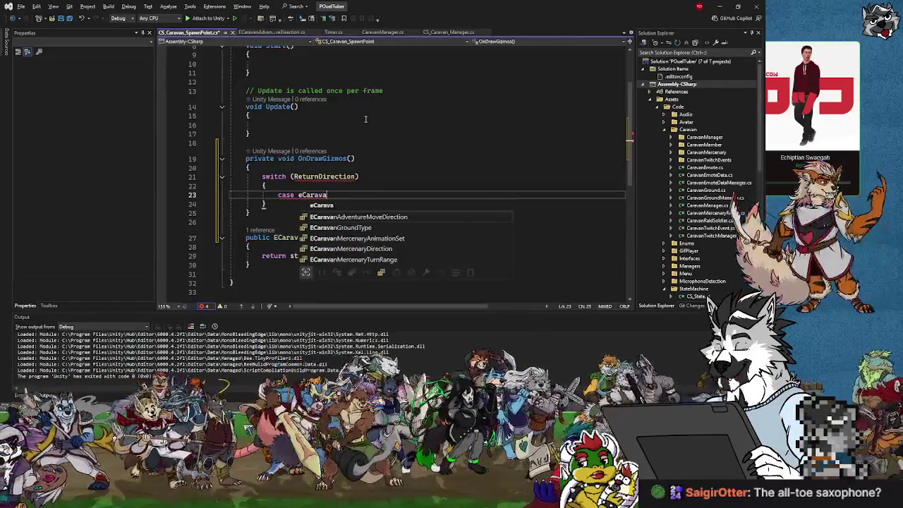
{"action": "key", "text": "Return"}
{"action": "key", "text": "BackSpace"}
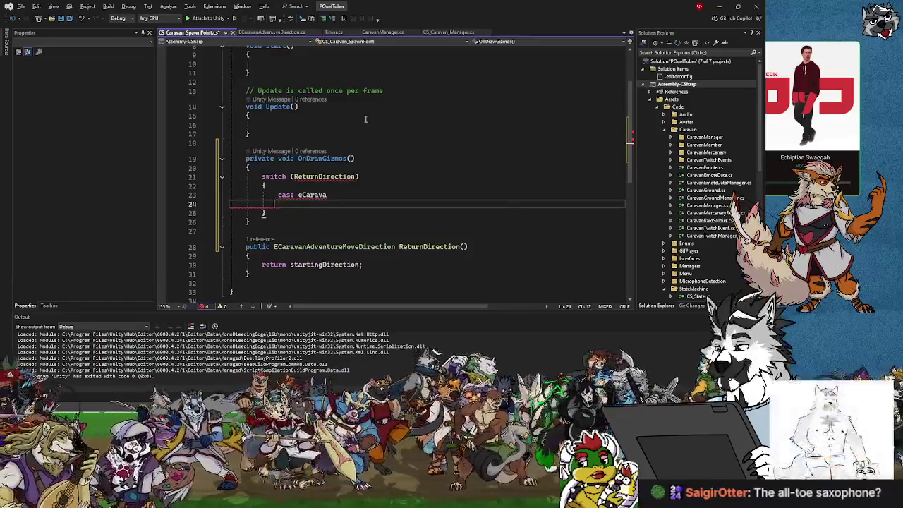
{"action": "key", "text": "BackSpace"}
{"action": "key", "text": "BackSpace"}
{"action": "key", "text": "BackSpace"}
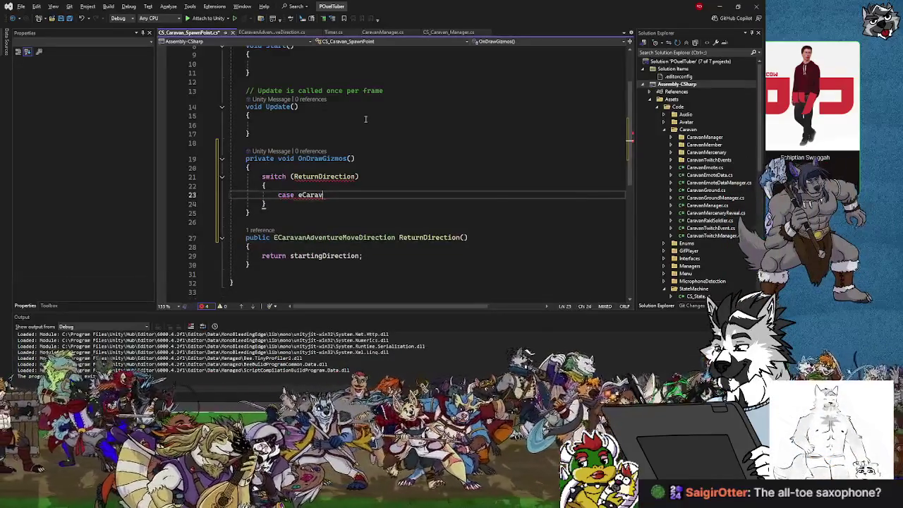
{"action": "type", "text": "EC"}
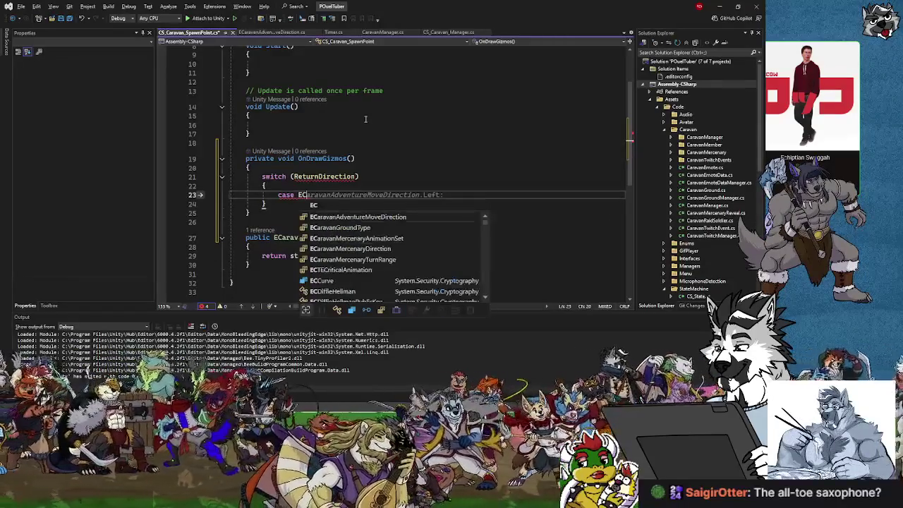
{"action": "key", "text": "Tab"}
{"action": "type", "text": ".Lef"}
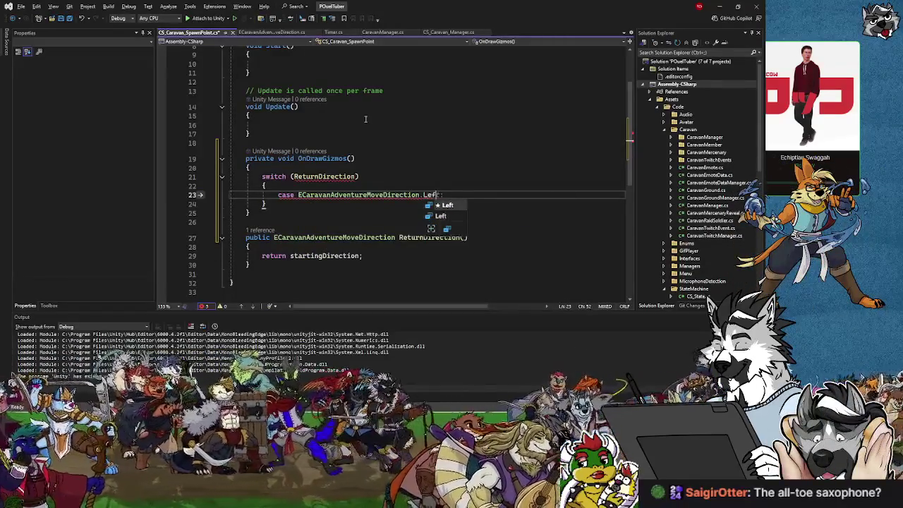
{"action": "key", "text": "BackSpace"}
{"action": "type", "text": ":"}
{"action": "key", "text": "Return"}
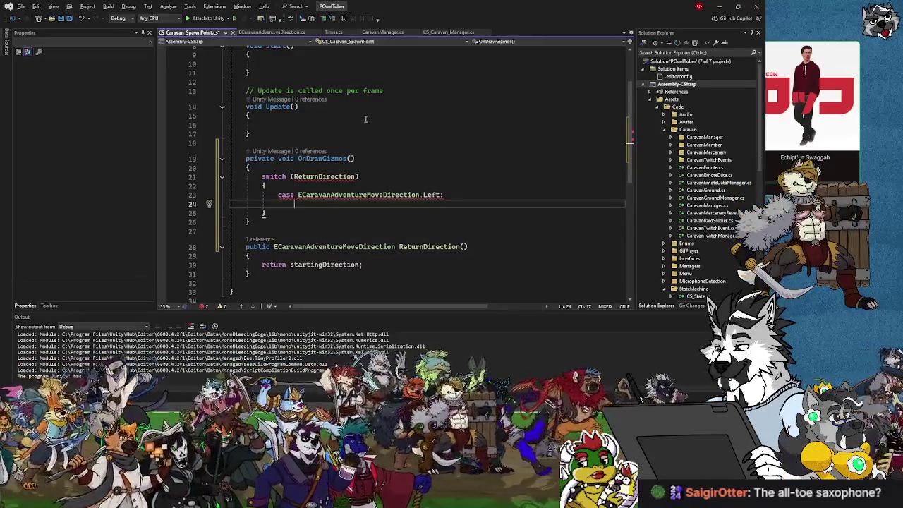
Start a Gizmos.draw call in the Left case and compare DrawLine, DrawLineStrip and DrawLineList suggestions.
{"action": "type", "text": "Gizm"}
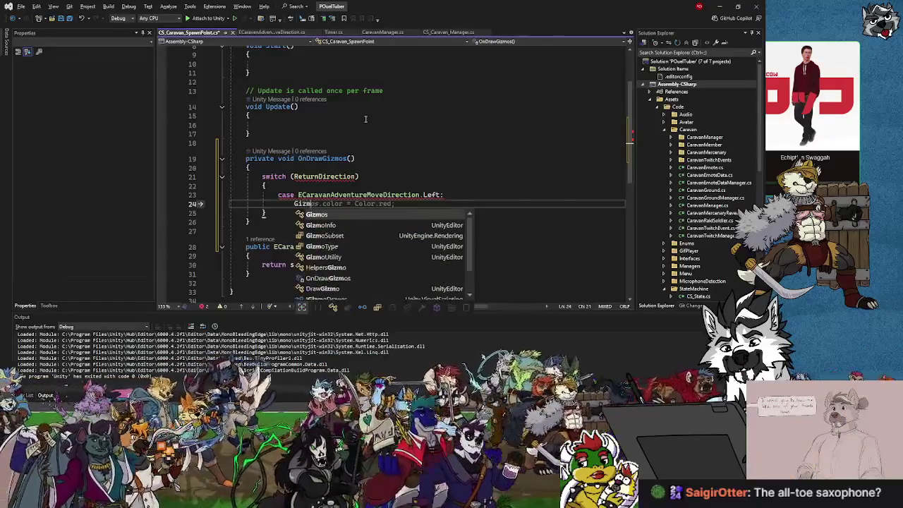
{"action": "type", "text": "os.ar"}
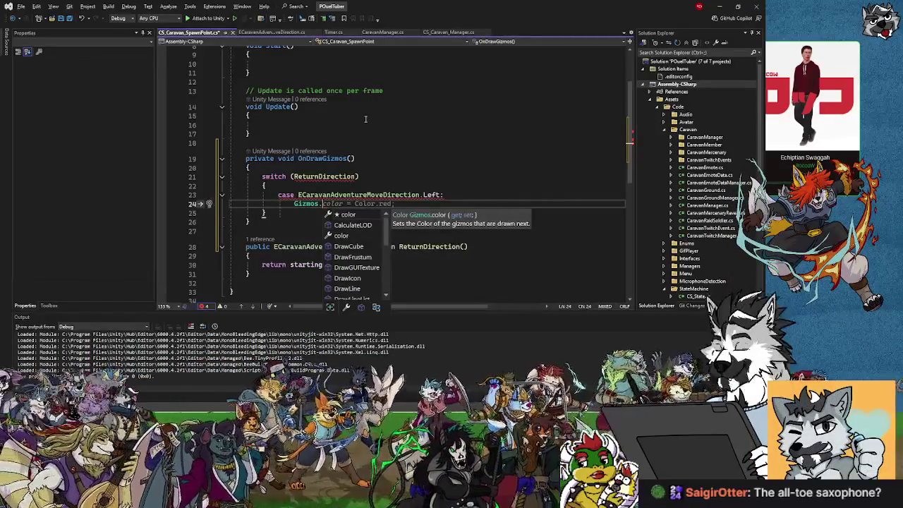
{"action": "key", "text": "BackSpace"}
{"action": "key", "text": "BackSpace"}
{"action": "type", "text": "draw"}
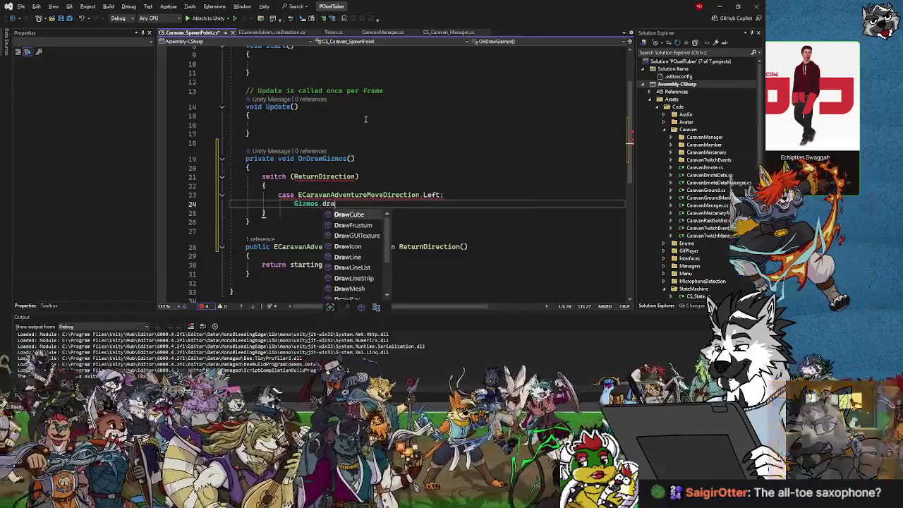
{"action": "key", "text": "Down"}
{"action": "key", "text": "Down"}
{"action": "key", "text": "Down"}
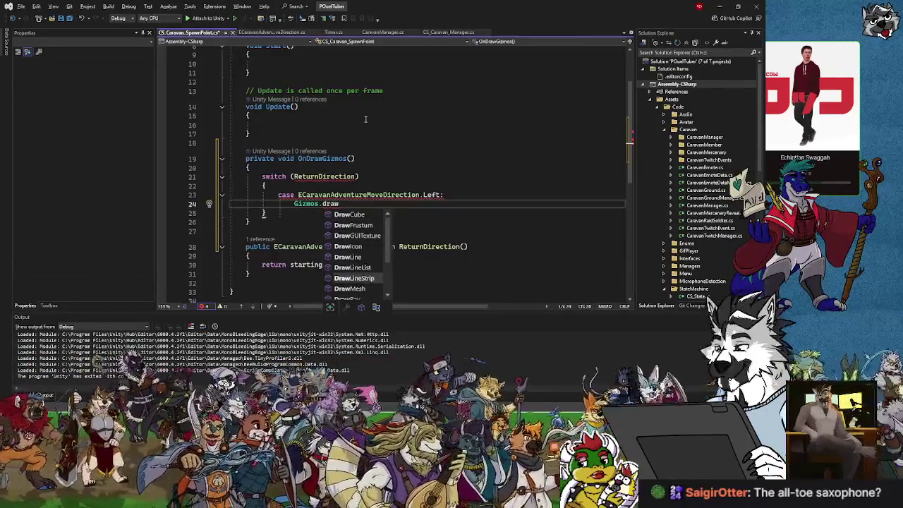
{"action": "key", "text": "Down"}
{"action": "key", "text": "Down"}
{"action": "key", "text": "Down"}
{"action": "key", "text": "Up"}
{"action": "key", "text": "Up"}
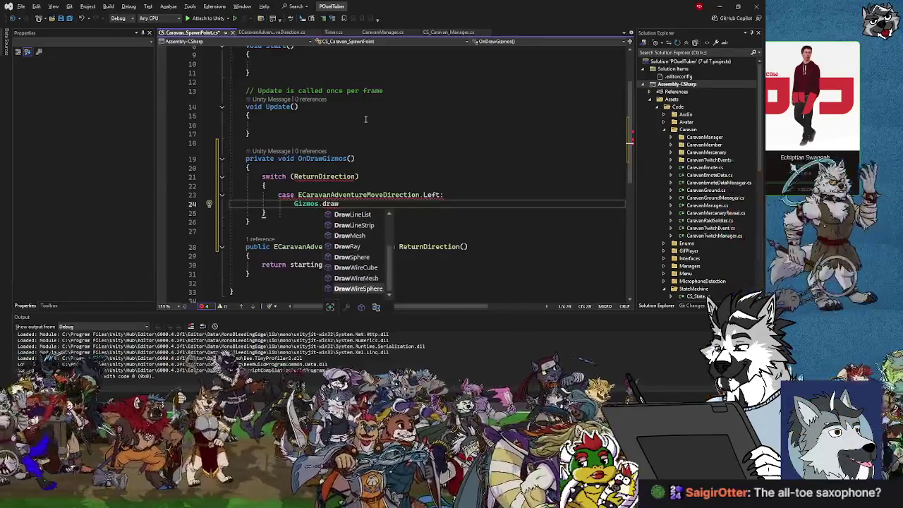
{"action": "key", "text": "Up"}
{"action": "key", "text": "Up"}
{"action": "key", "text": "Up"}
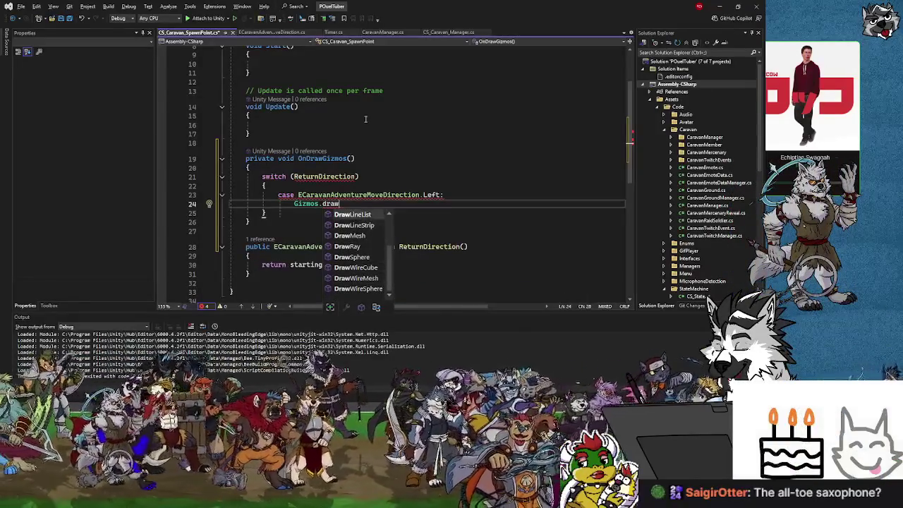
{"action": "key", "text": "Down"}
{"action": "key", "text": "Down"}
{"action": "key", "text": "Up"}
{"action": "key", "text": "Up"}
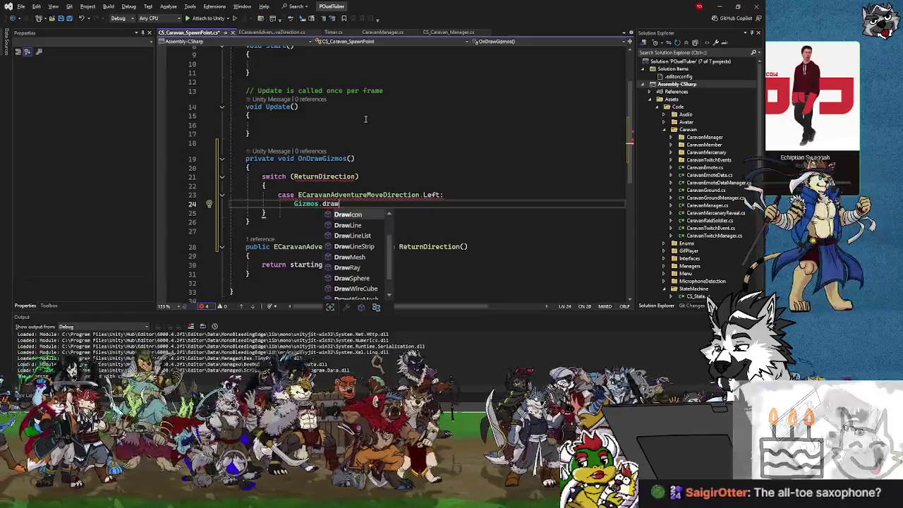
{"action": "key", "text": "Up"}
{"action": "key", "text": "Down"}
{"action": "key", "text": "Down"}
{"action": "key", "text": "Up"}
{"action": "key", "text": "Down"}
{"action": "key", "text": "Down"}
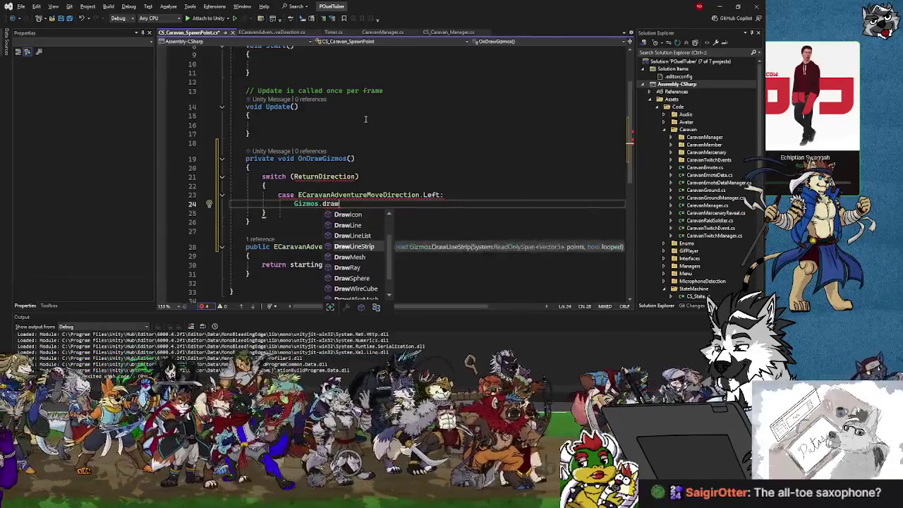
{"action": "key", "text": "Up"}
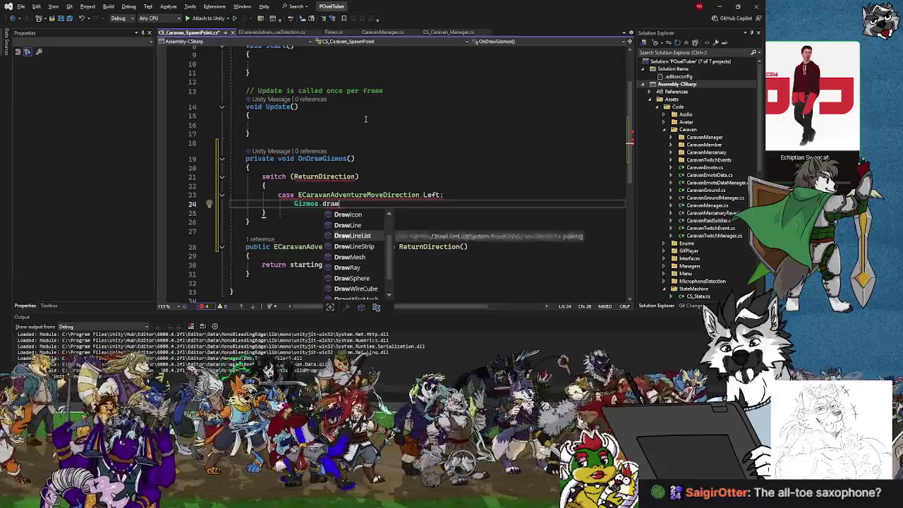
{"action": "key", "text": "Up"}
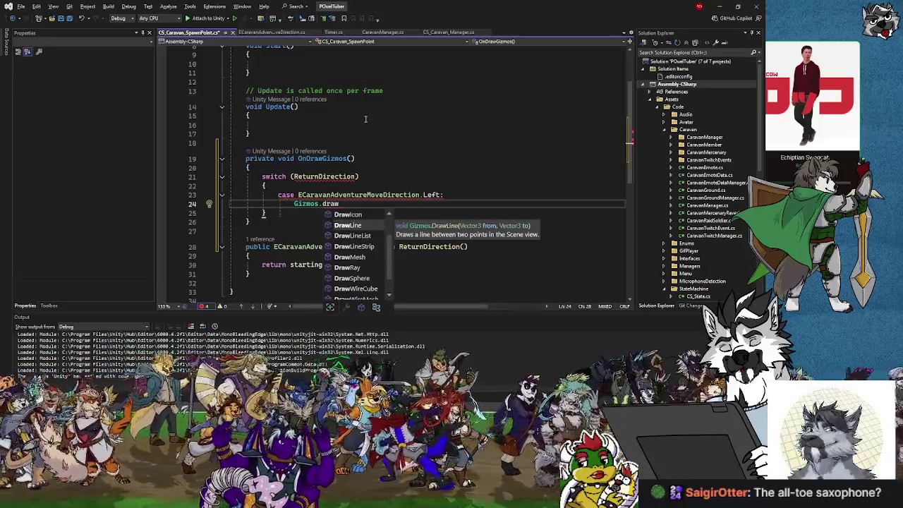
{"action": "key", "text": "Up"}
{"action": "key", "text": "Up"}
{"action": "key", "text": "Up"}
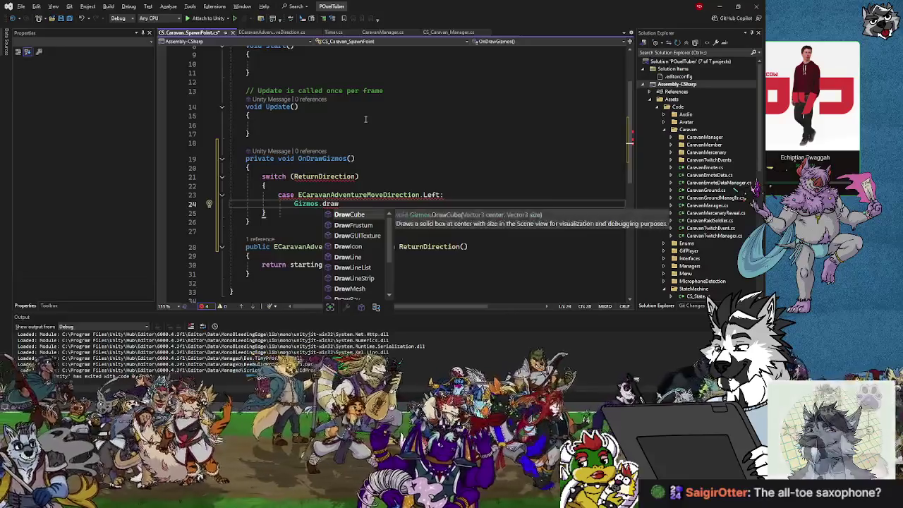
{"action": "key", "text": "Down"}
{"action": "key", "text": "Down"}
{"action": "key", "text": "Down"}
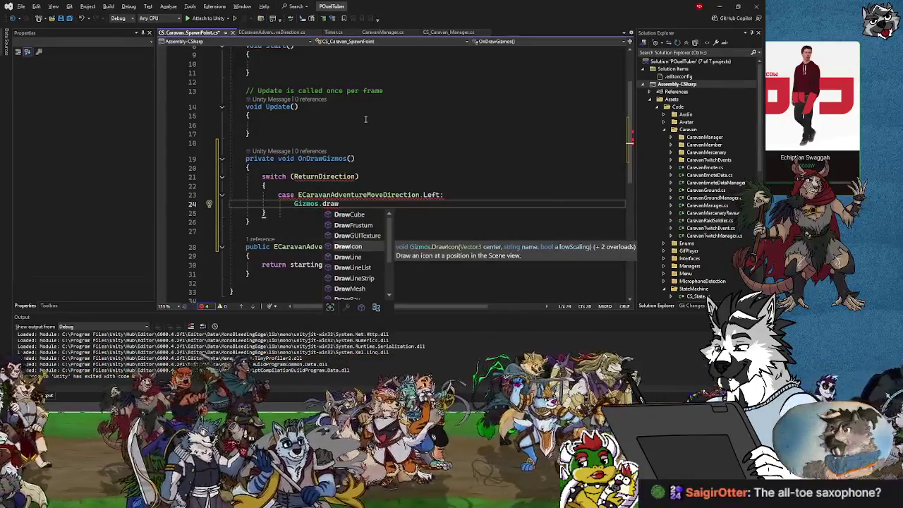
{"action": "key", "text": "Down"}
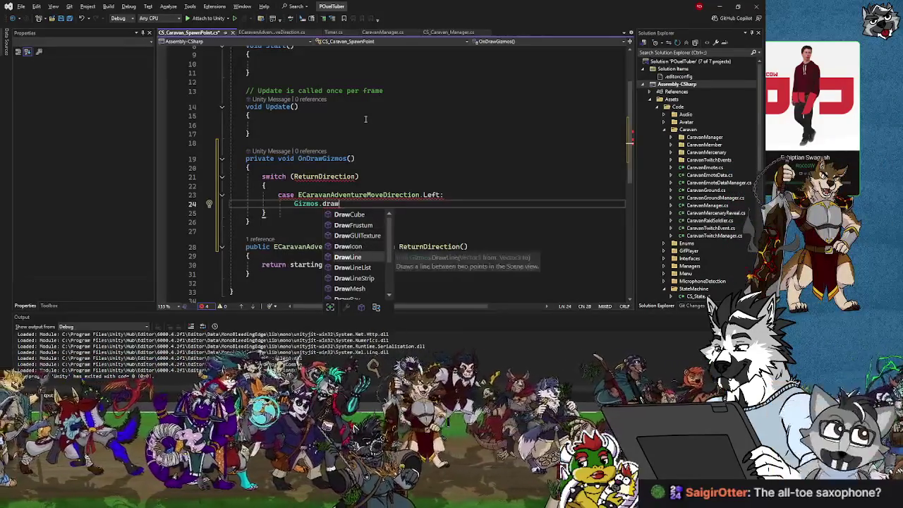
{"action": "key", "text": "Down"}
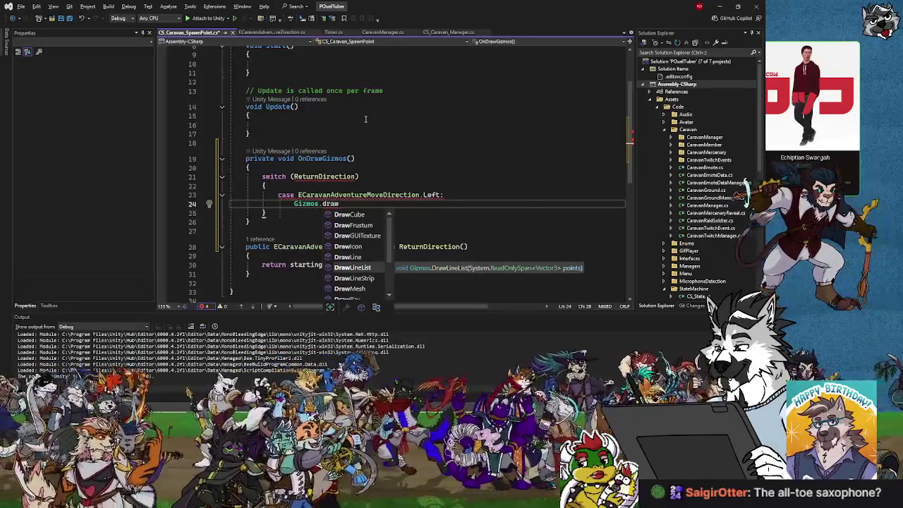
{"action": "key", "text": "Up"}
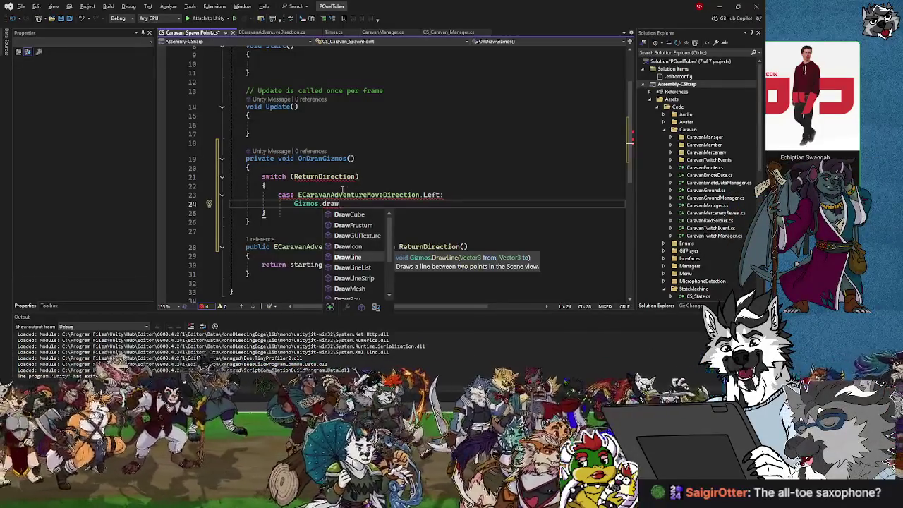
Add a blank line at the top of OnDrawGizmos and complete the Left call as Gizmos.drawLine.
{"action": "left_click", "coordinate": [343, 187]}
{"action": "left_click", "coordinate": [321, 167]}
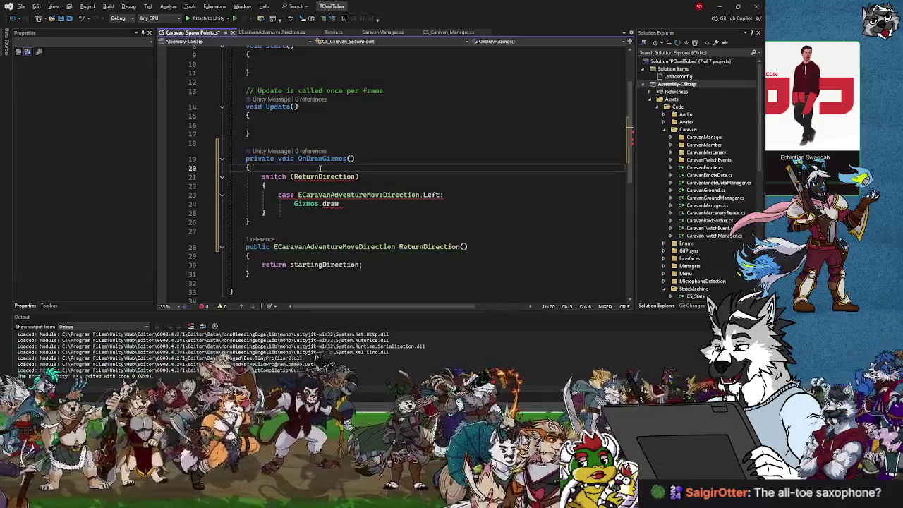
{"action": "key", "text": "Return"}
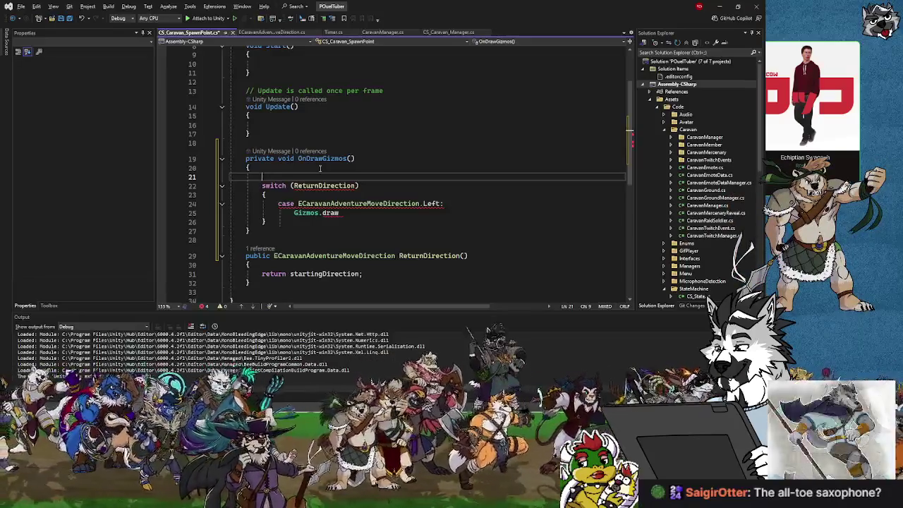
{"action": "left_click", "coordinate": [347, 213]}
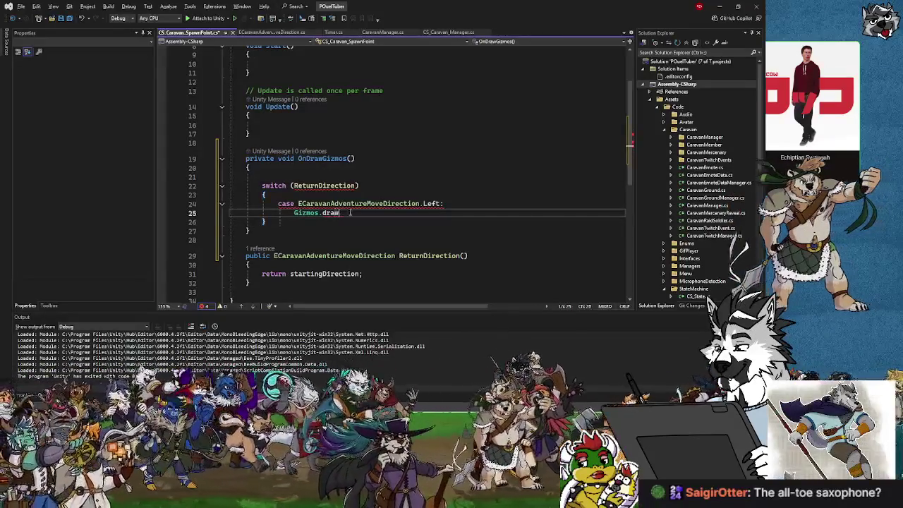
{"action": "type", "text": "l"}
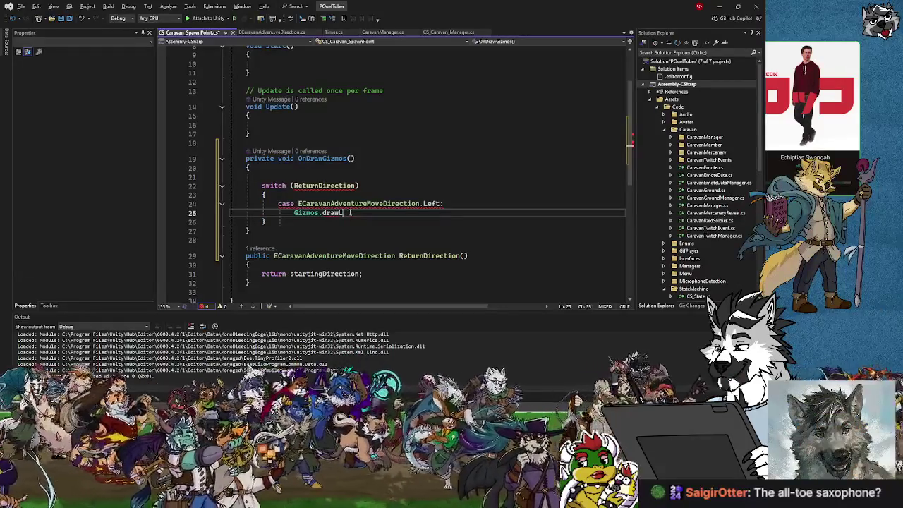
{"action": "type", "text": "rawLine"}
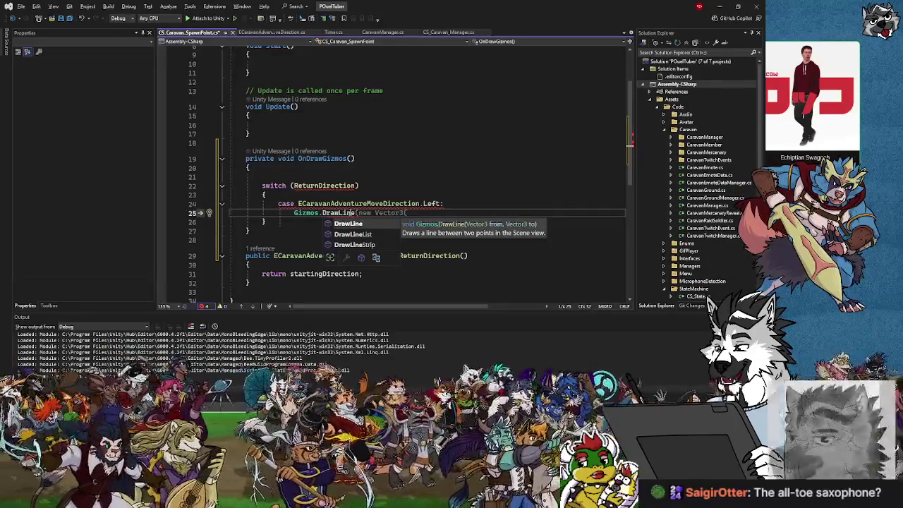
Insert 'Vector3 a = this.transform.position;' inside the switch above the Left case.
{"action": "left_click", "coordinate": [293, 195]}
{"action": "key", "text": "Return"}
{"action": "type", "text": "V"}
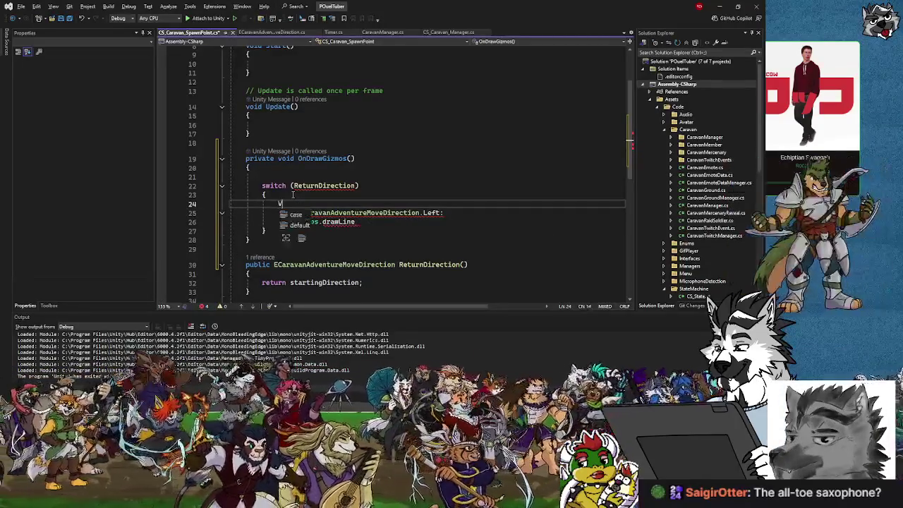
{"action": "type", "text": "ector4"}
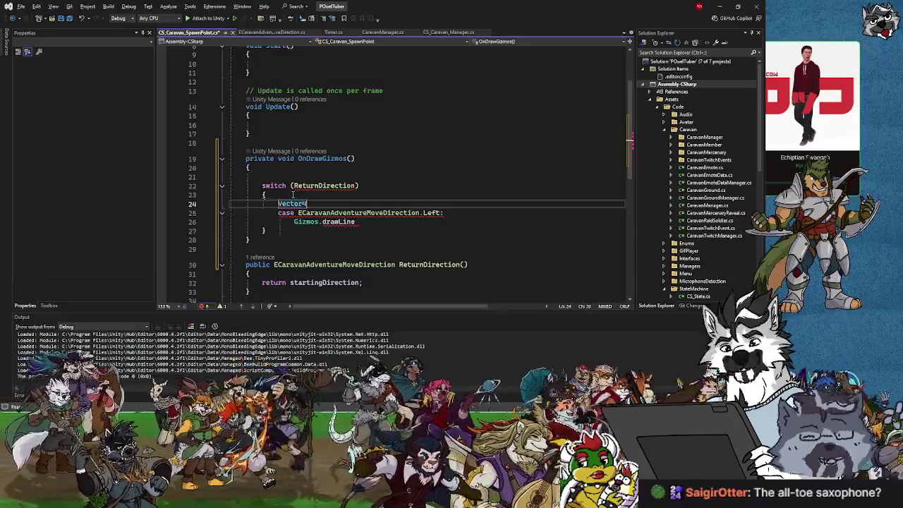
{"action": "key", "text": "BackSpace"}
{"action": "type", "text": "3 a = "}
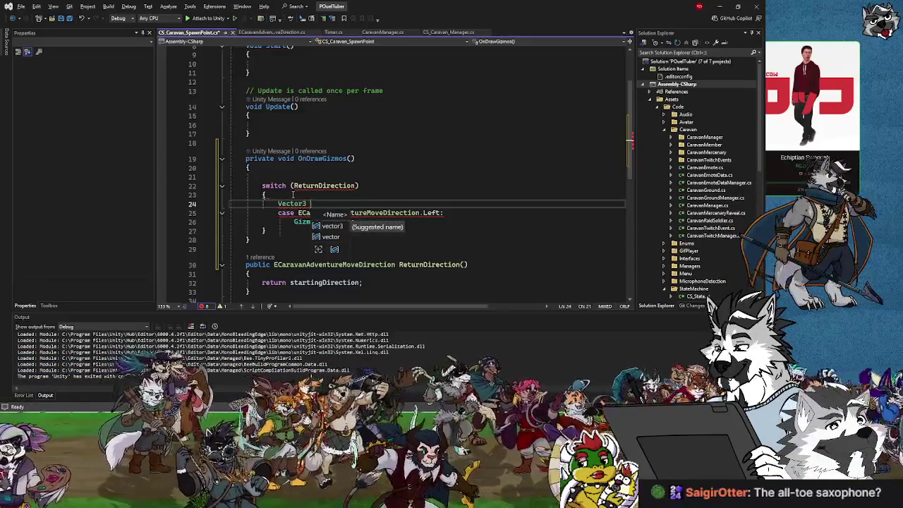
{"action": "type", "text": "this"}
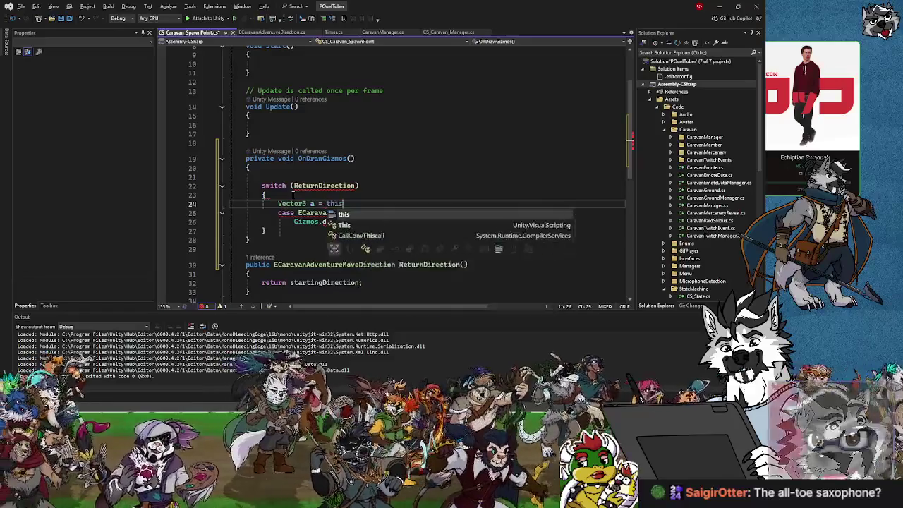
{"action": "type", "text": ".transform.p"}
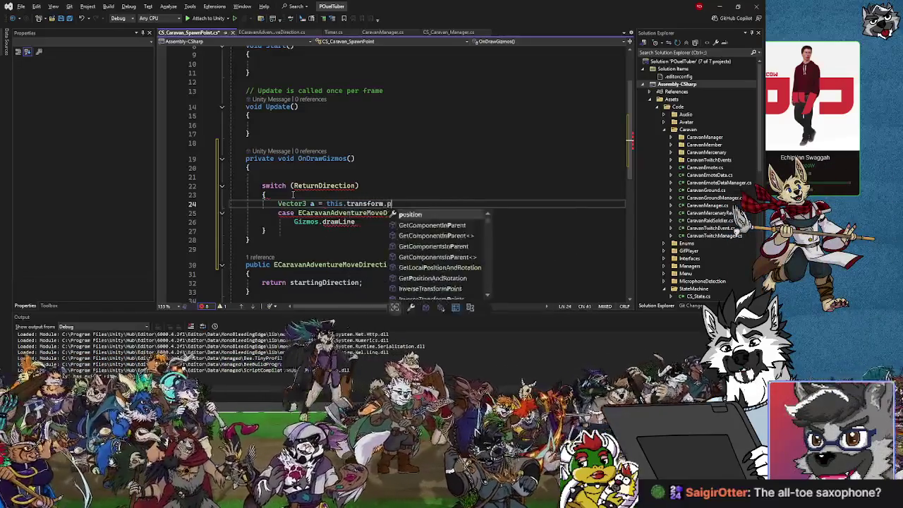
{"action": "type", "text": "osition;"}
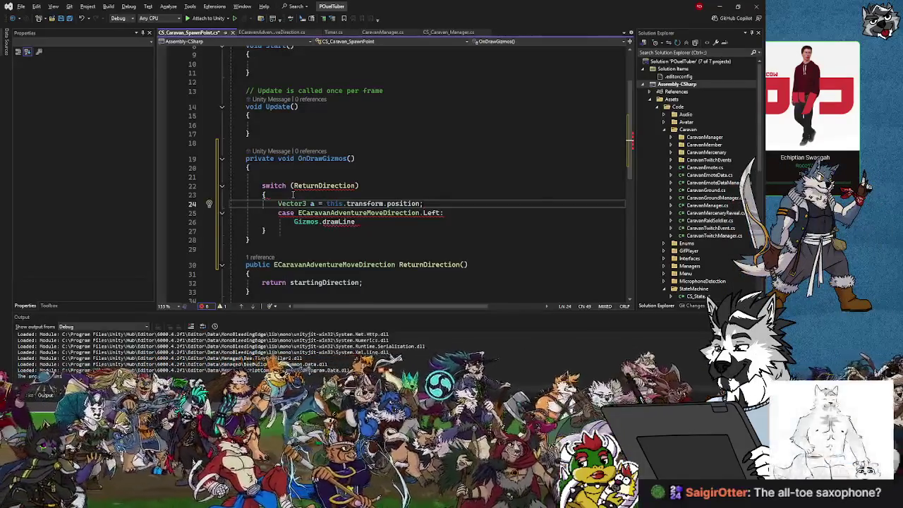
{"action": "key", "text": "Return"}
{"action": "key", "text": "BackSpace"}
{"action": "key", "text": "BackSpace"}
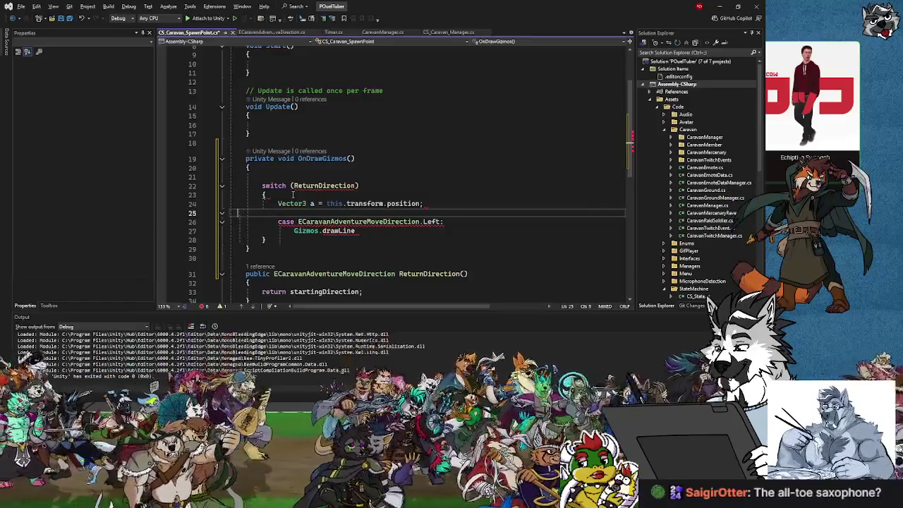
{"action": "key", "text": "BackSpace"}
{"action": "key", "text": "BackSpace"}
{"action": "key", "text": "BackSpace"}
{"action": "key", "text": "BackSpace"}
{"action": "key", "text": "BackSpace"}
{"action": "key", "text": "BackSpace"}
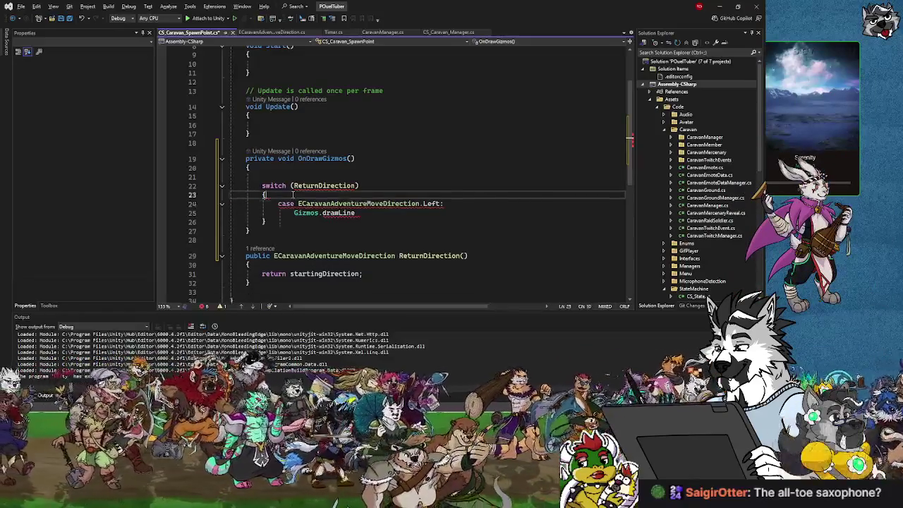
Remove the leftover switch line and declare pointA as this.transform.position atop OnDrawGizmos.
{"action": "key", "text": "BackSpace"}
{"action": "key", "text": "Up"}
{"action": "key", "text": "Up"}
{"action": "type", "text": "Ve"}
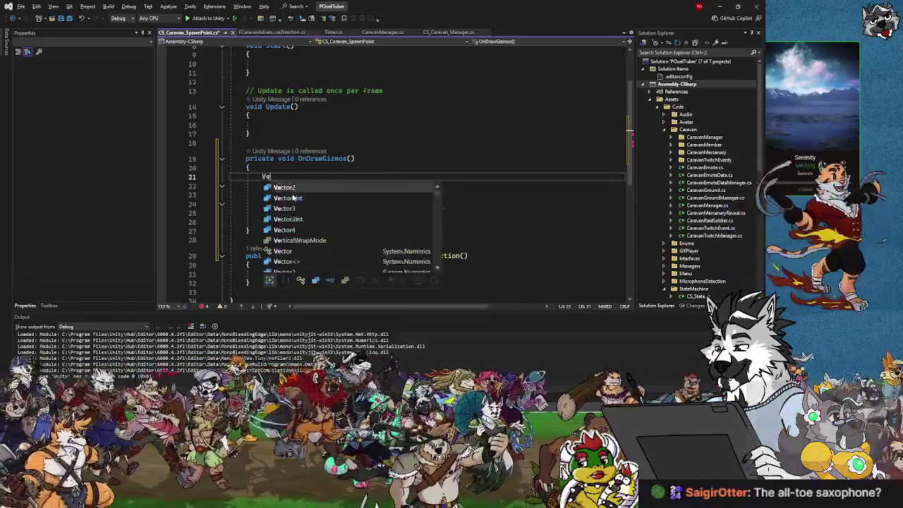
{"action": "type", "text": "ctor3 poin"}
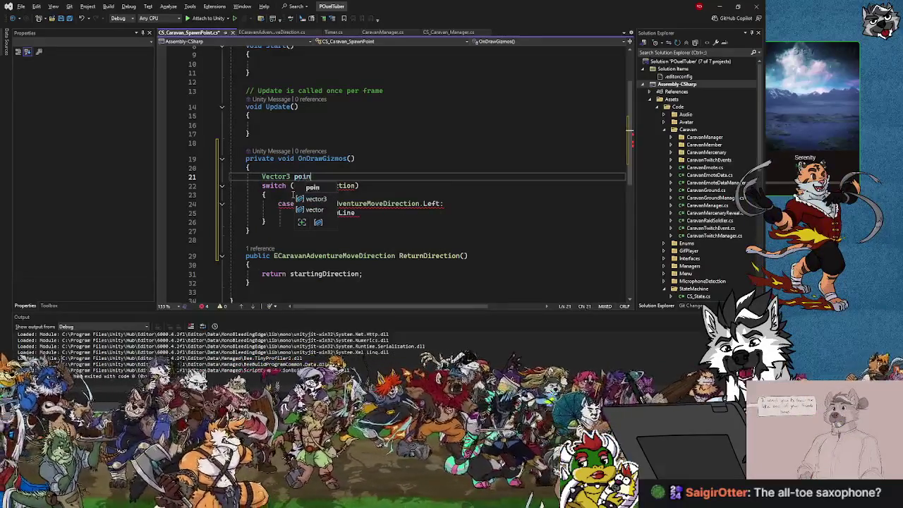
{"action": "key", "text": "BackSpace"}
{"action": "key", "text": "BackSpace"}
{"action": "key", "text": "BackSpace"}
{"action": "key", "text": "BackSpace"}
{"action": "type", "text": "a"}
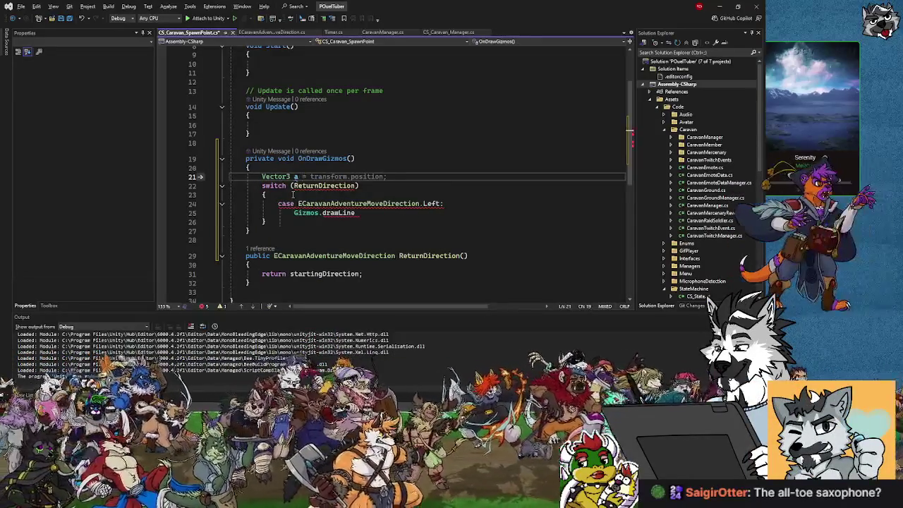
{"action": "key", "text": "BackSpace"}
{"action": "type", "text": "po"}
{"action": "type", "text": "A "}
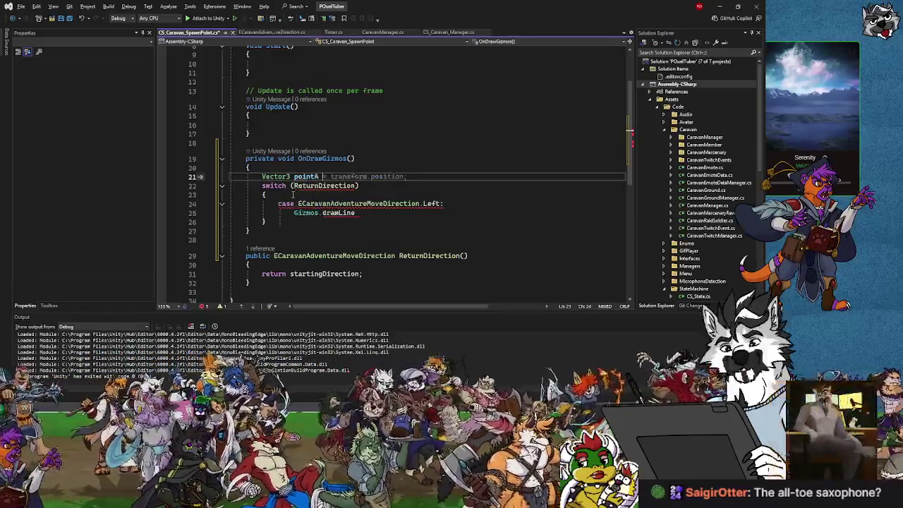
{"action": "type", "text": "= tr"}
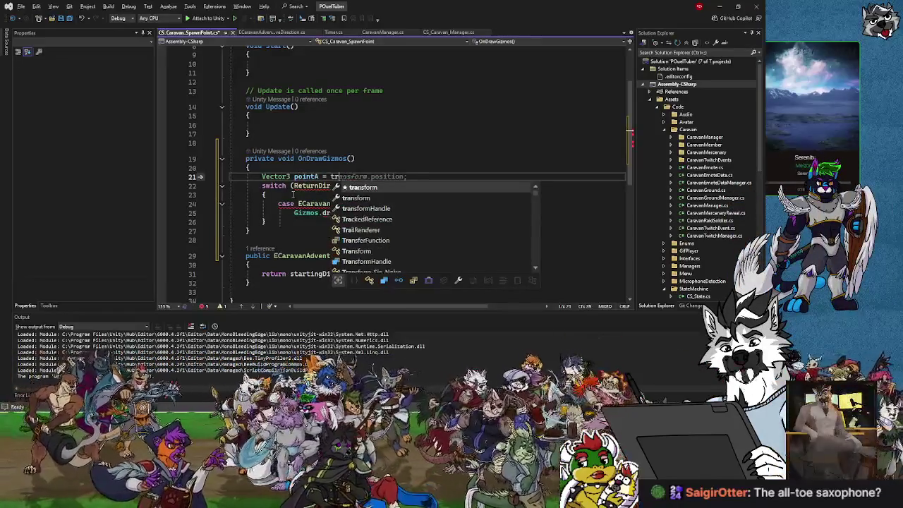
{"action": "key", "text": "BackSpace"}
{"action": "type", "text": "his.tgrans"}
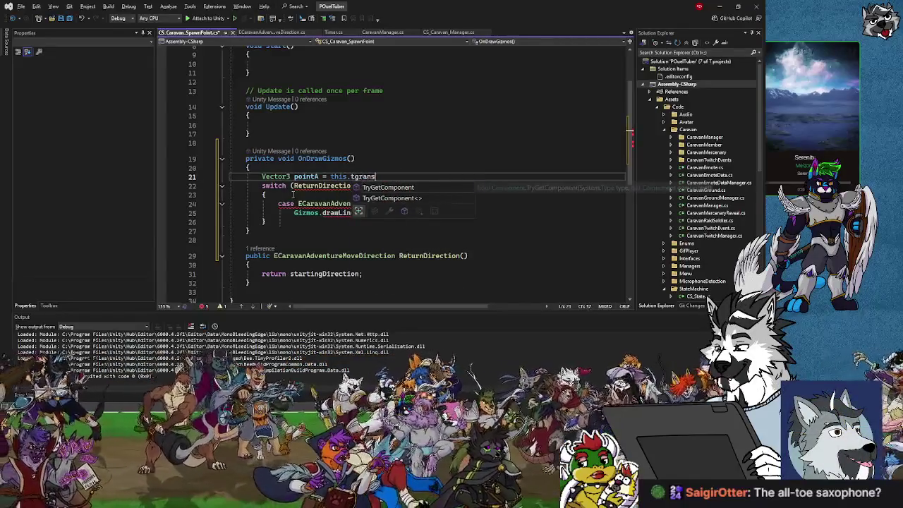
{"action": "type", "text": "H"}
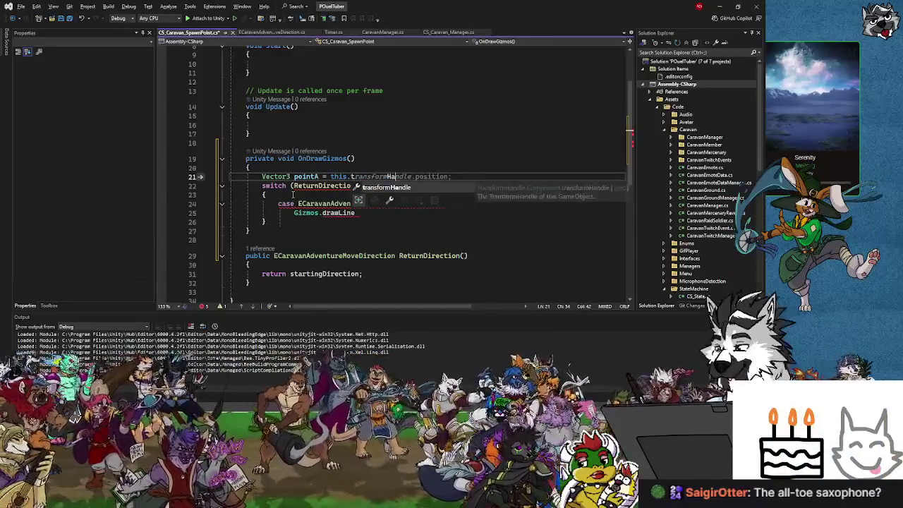
{"action": "key", "text": "BackSpace"}
{"action": "key", "text": "BackSpace"}
{"action": "key", "text": "BackSpace"}
{"action": "type", "text": ".tr"}
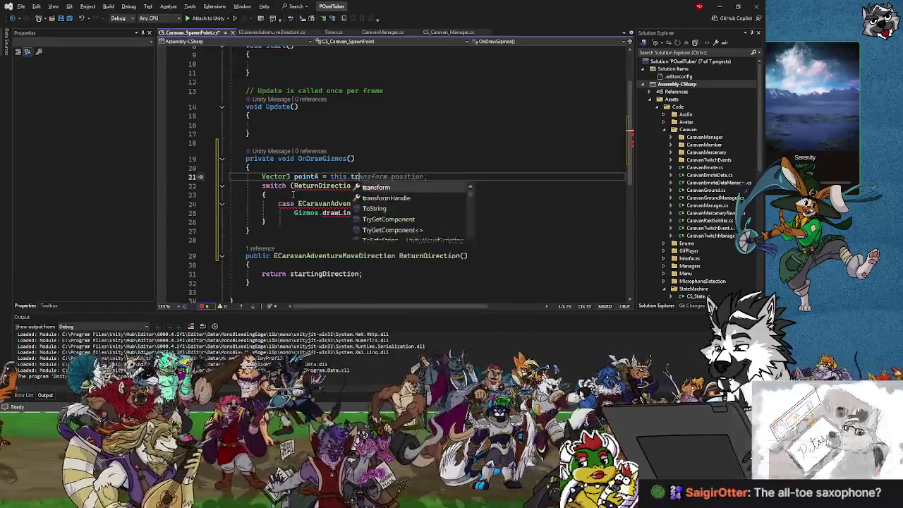
{"action": "type", "text": "ansform.p"}
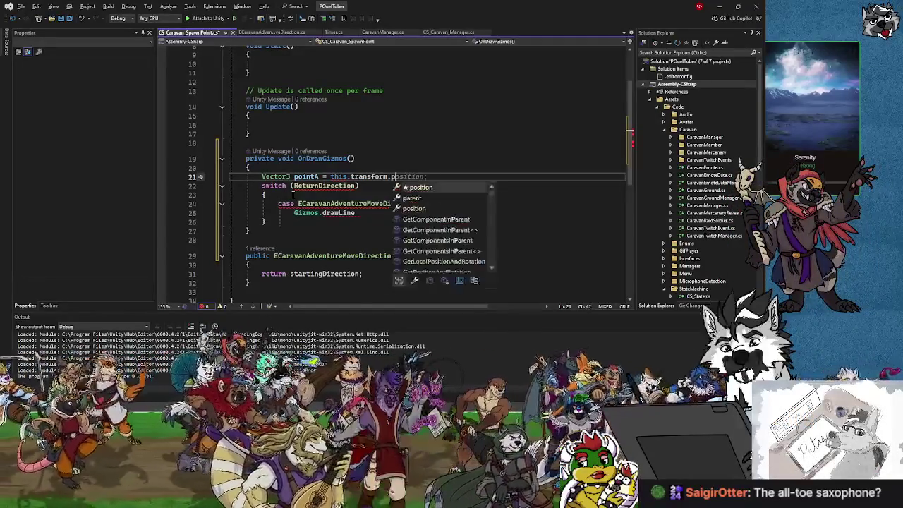
{"action": "type", "text": "osition;"}
{"action": "key", "text": "Return"}
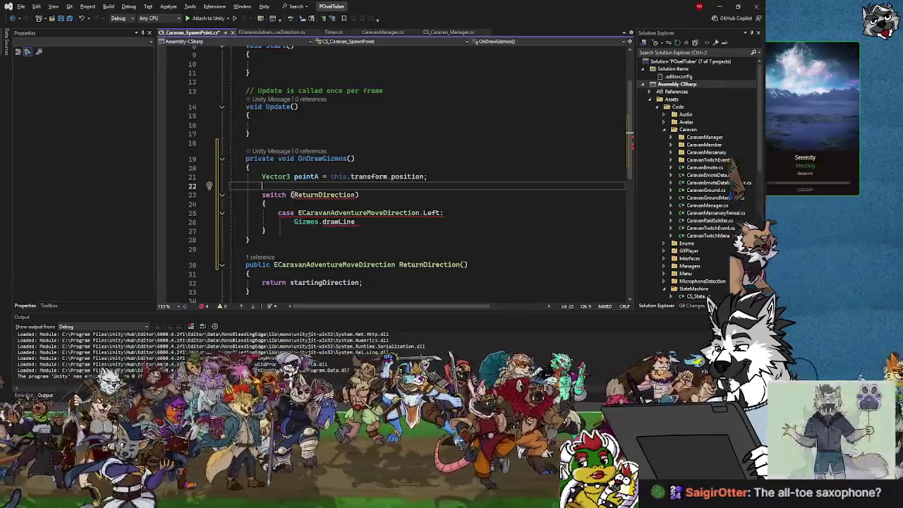
Declare Vector3 pointB as this.transform.position offset by Vector3.left * 5.
{"action": "type", "text": "Vecto"}
{"action": "key", "text": "Tab"}
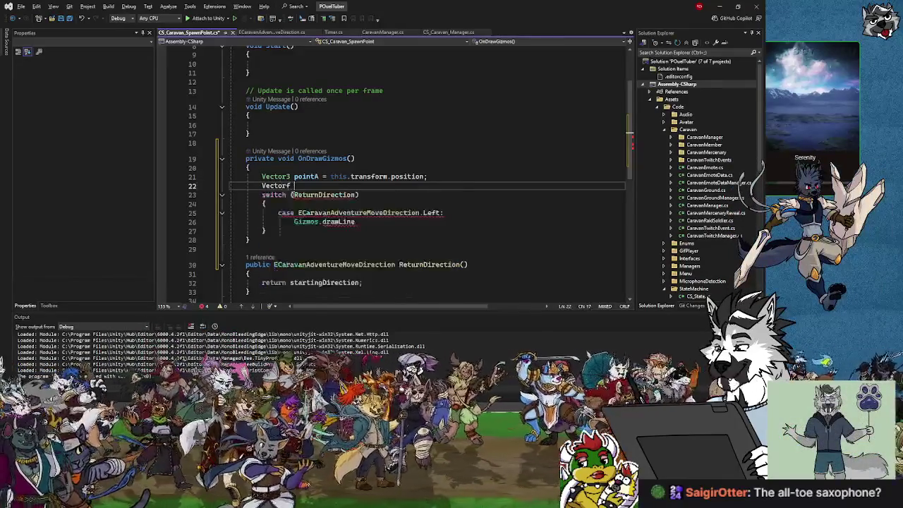
{"action": "type", "text": "Poin"}
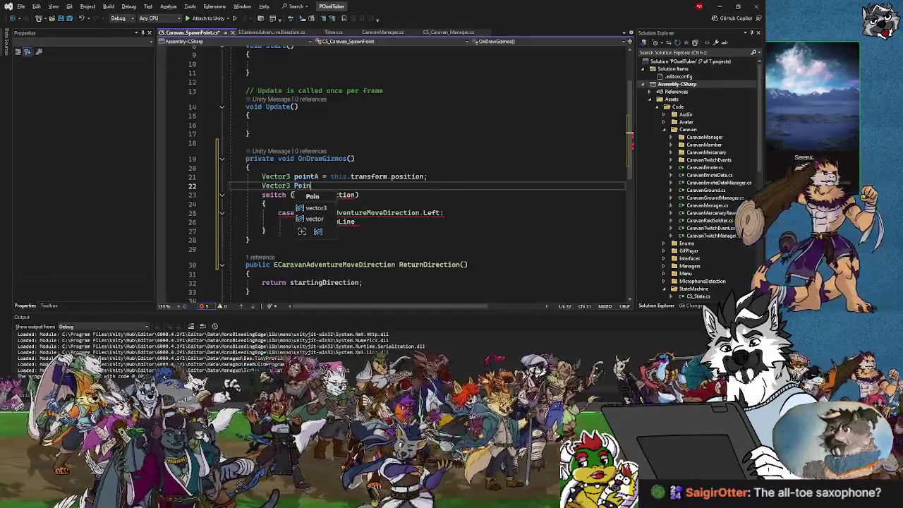
{"action": "type", "text": "tB ="}
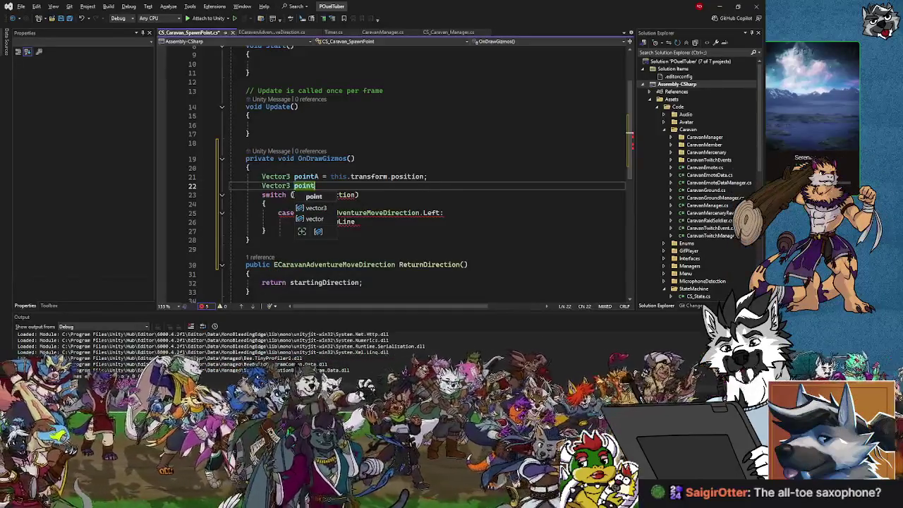
{"action": "key", "text": "Tab"}
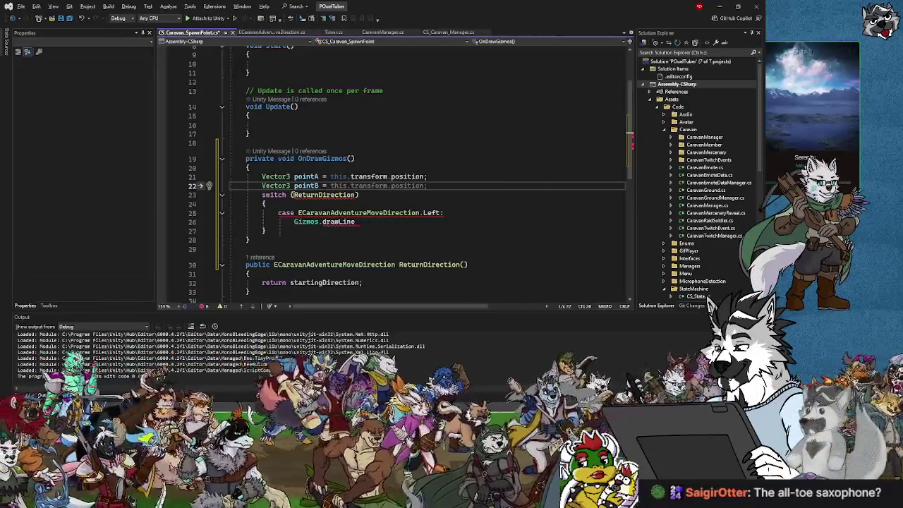
{"action": "type", "text": "this.Trans"}
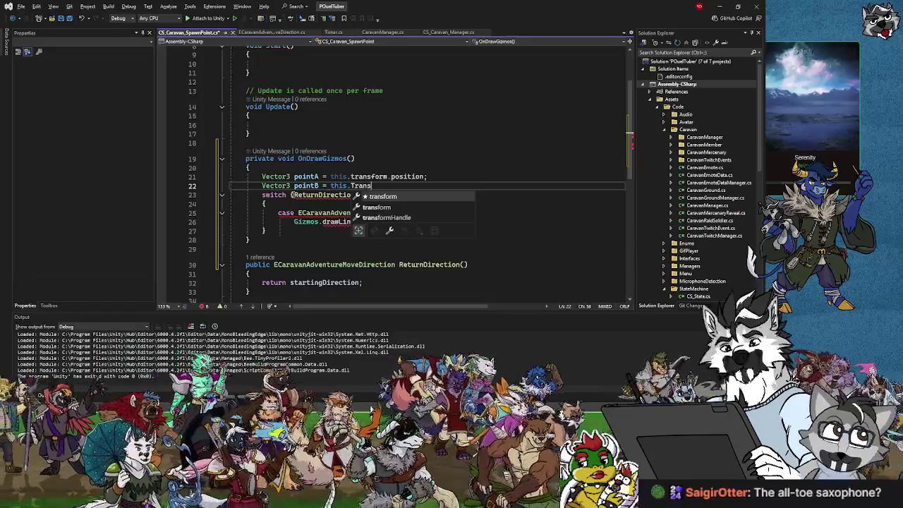
{"action": "key", "text": "BackSpace"}
{"action": "key", "text": "BackSpace"}
{"action": "key", "text": "BackSpace"}
{"action": "type", "text": "transform"}
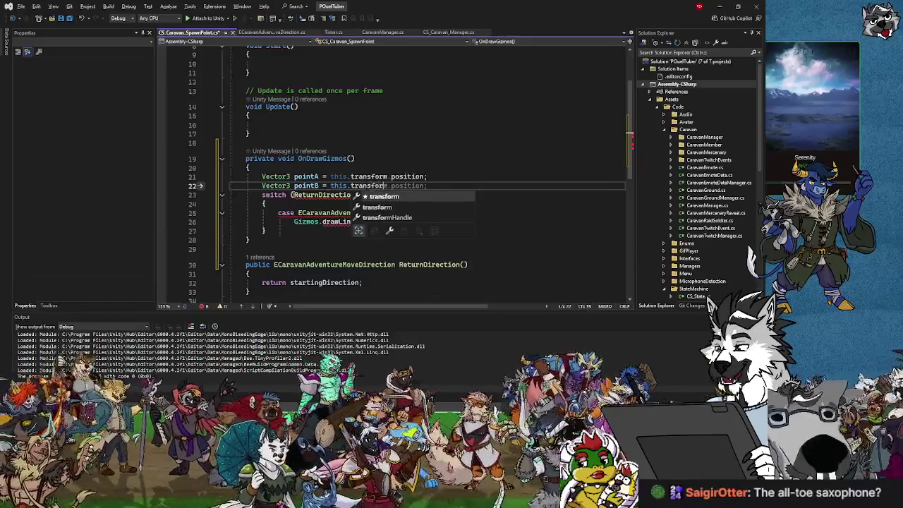
{"action": "type", "text": ".position +"}
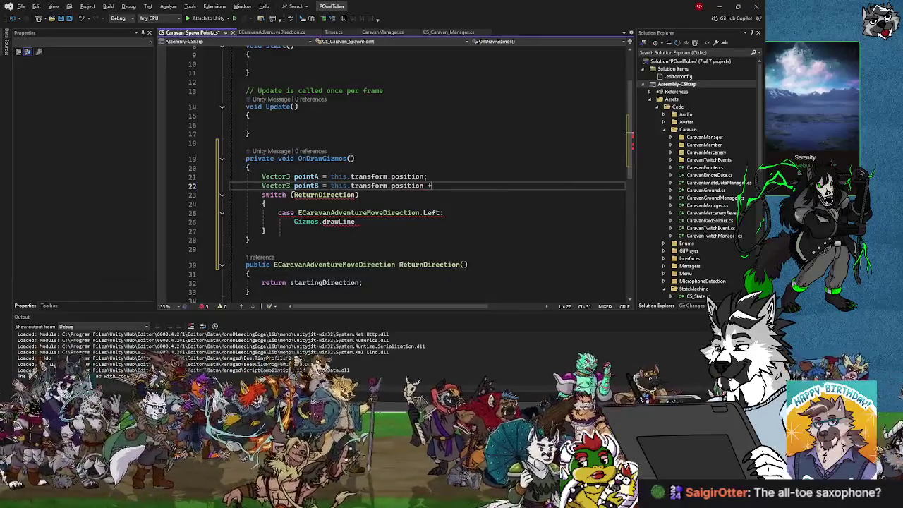
{"action": "type", "text": "("}
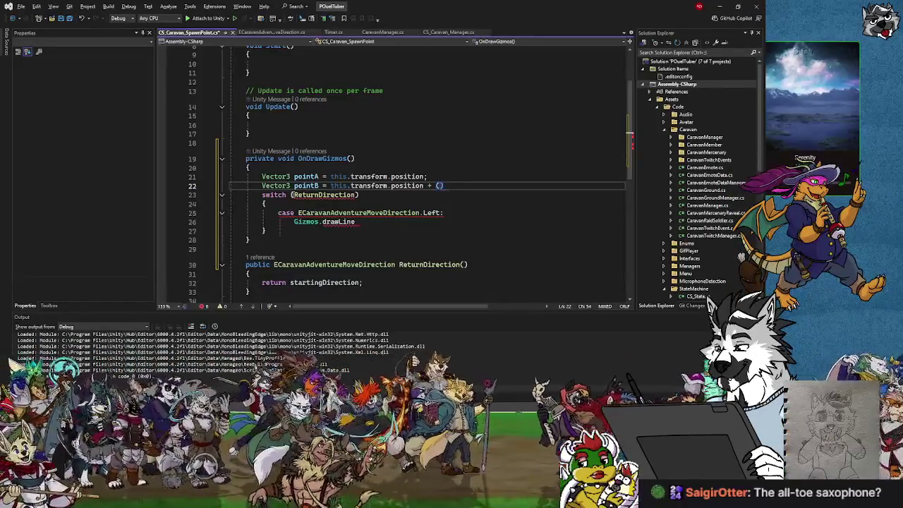
{"action": "type", "text": "Vecr"}
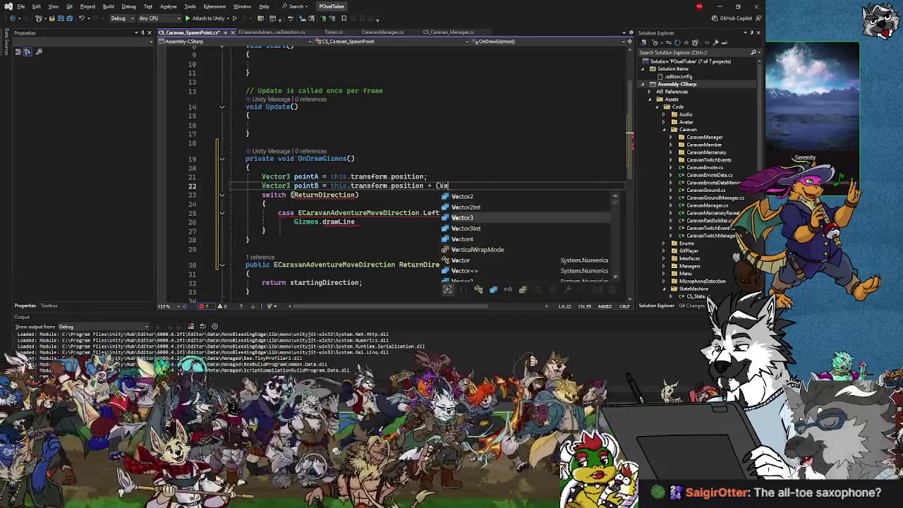
{"action": "key", "text": "BackSpace"}
{"action": "type", "text": "tor3"}
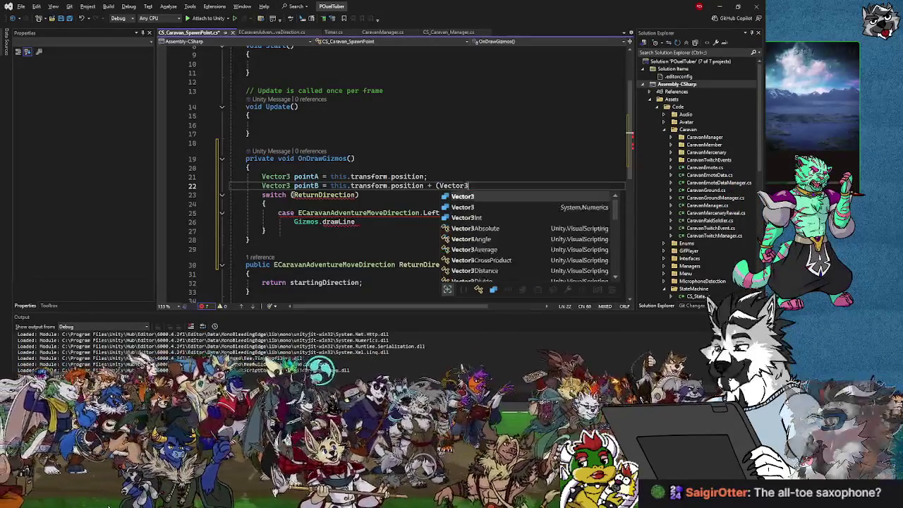
{"action": "type", "text": ".Left * 5);"}
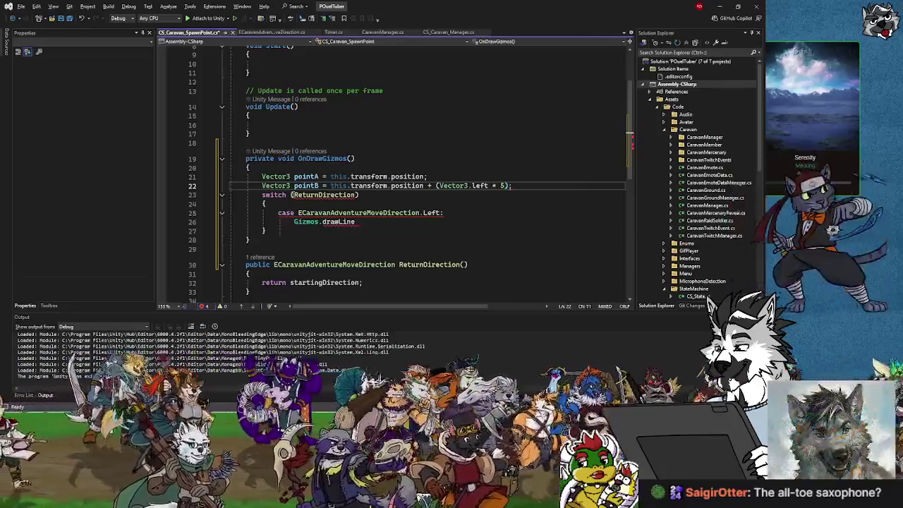
{"action": "key", "text": "Return"}
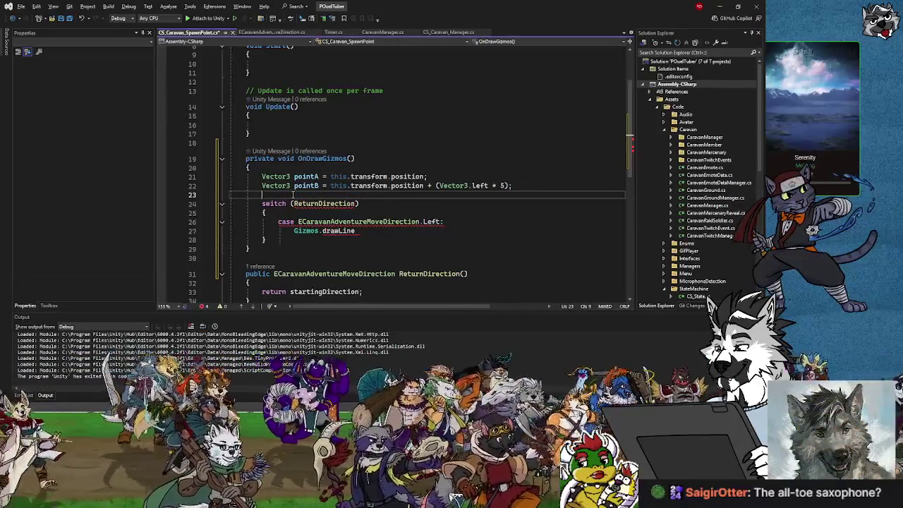
Declare Vector3 pointC as this.transform.position offset by Vector3.right * 5.
{"action": "type", "text": "Vector"}
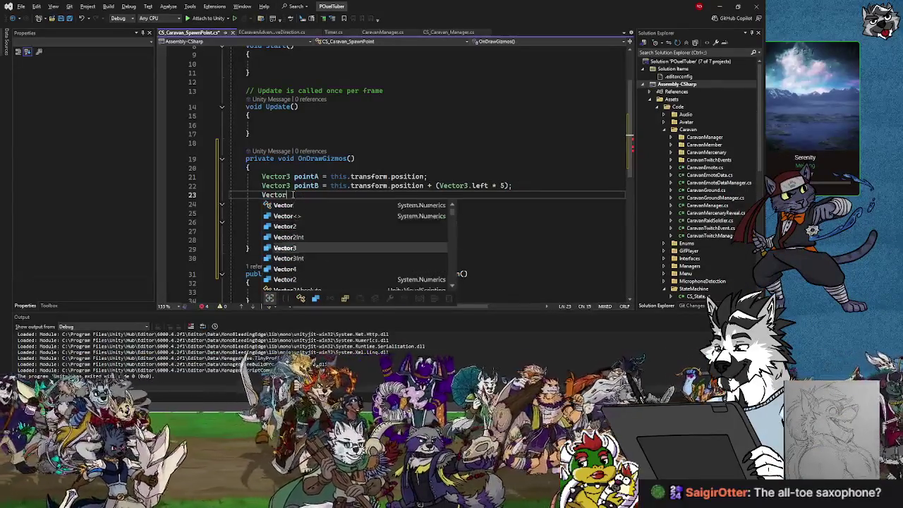
{"action": "type", "text": "3 pointC = "}
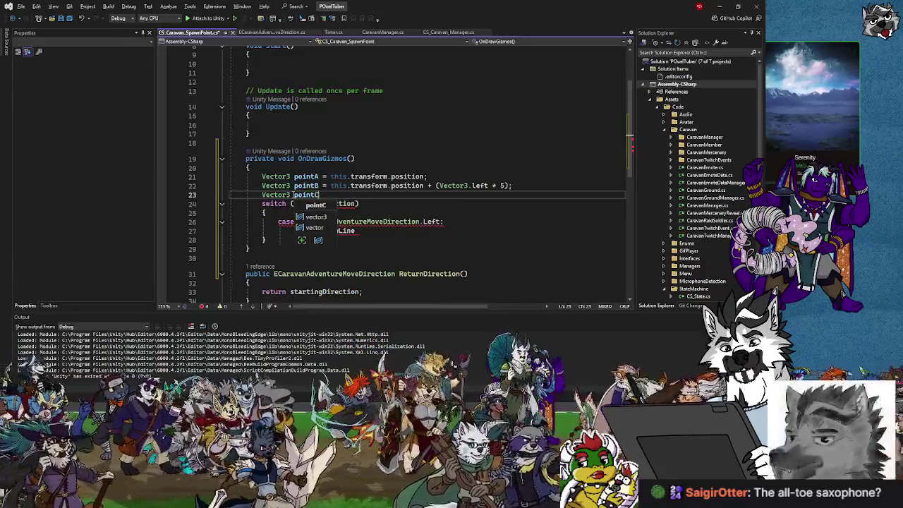
{"action": "type", "text": "thi"}
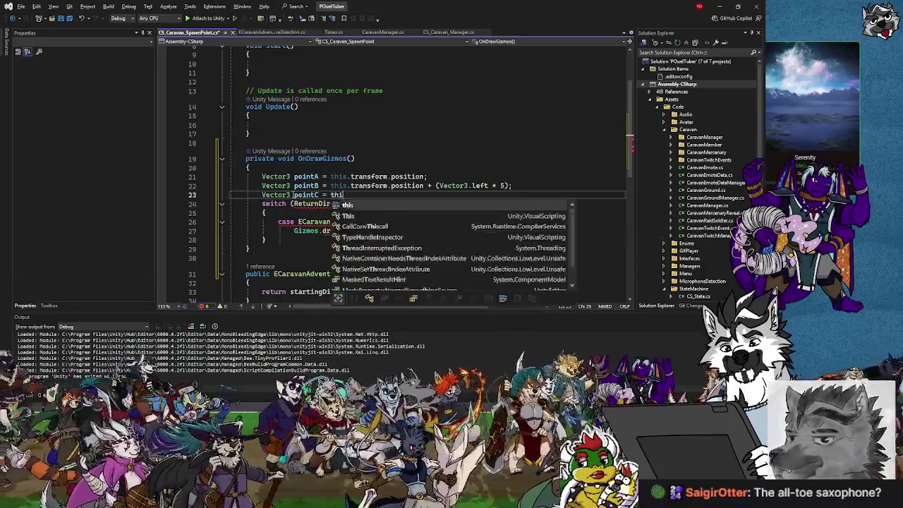
{"action": "type", "text": "s.tran"}
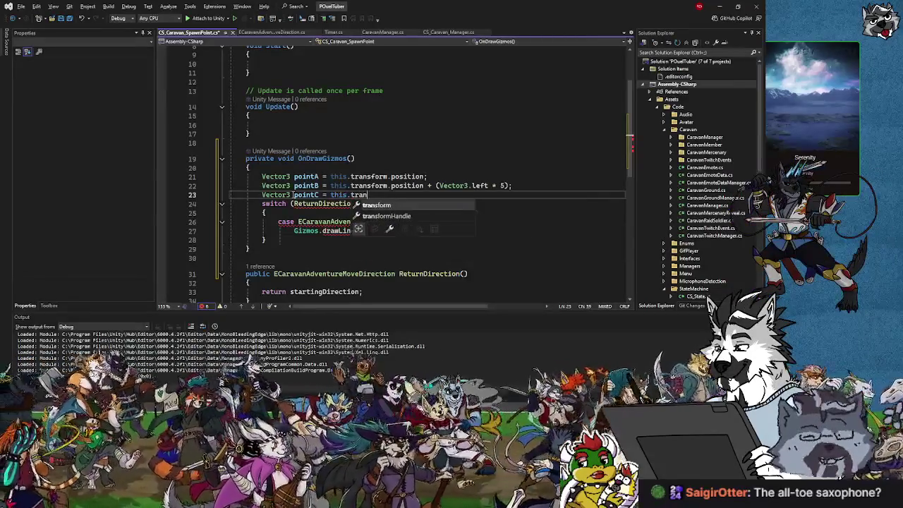
{"action": "type", "text": "sform.position +"}
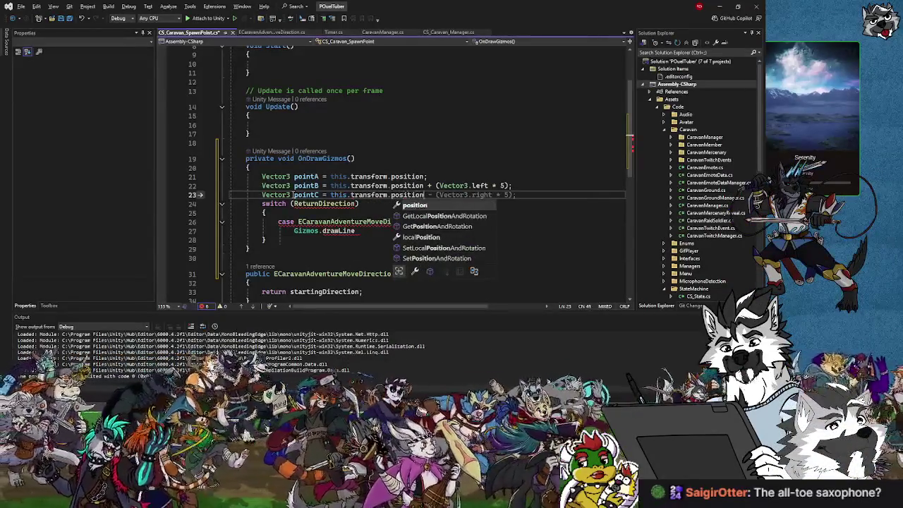
{"action": "key", "text": "Tab"}
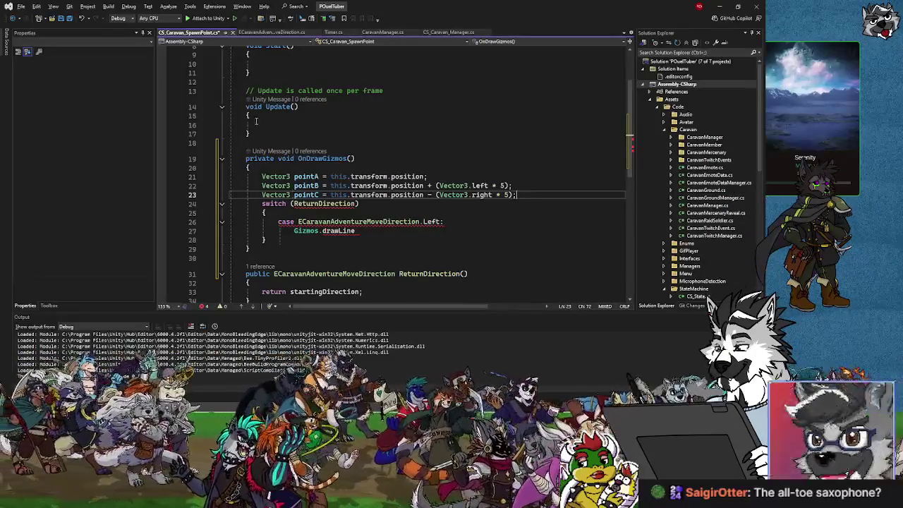
{"action": "scroll", "coordinate": [256, 121], "scroll_direction": "up", "scroll_amount": 3}
Declare a const float line length of 5 below the startingDirection field.
{"action": "left_click", "coordinate": [580, 99]}
{"action": "key", "text": "Return"}
{"action": "key", "text": "Return"}
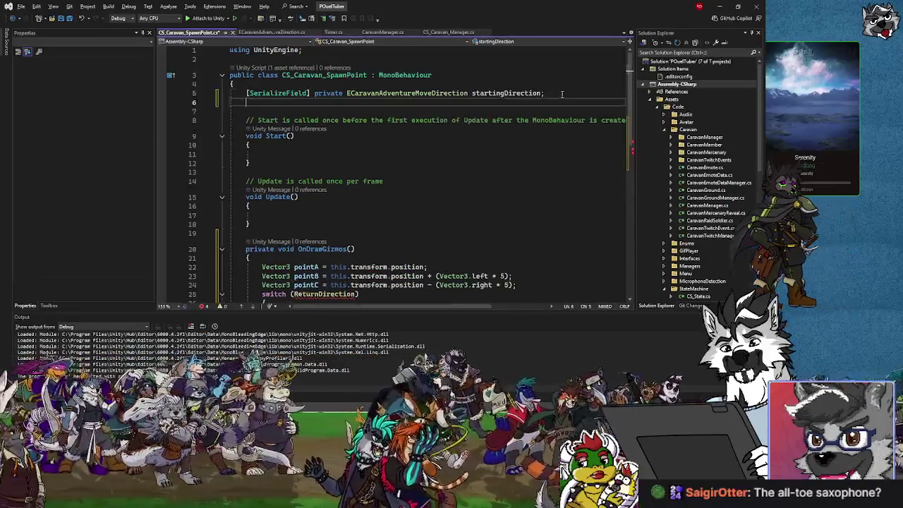
{"action": "type", "text": "const"}
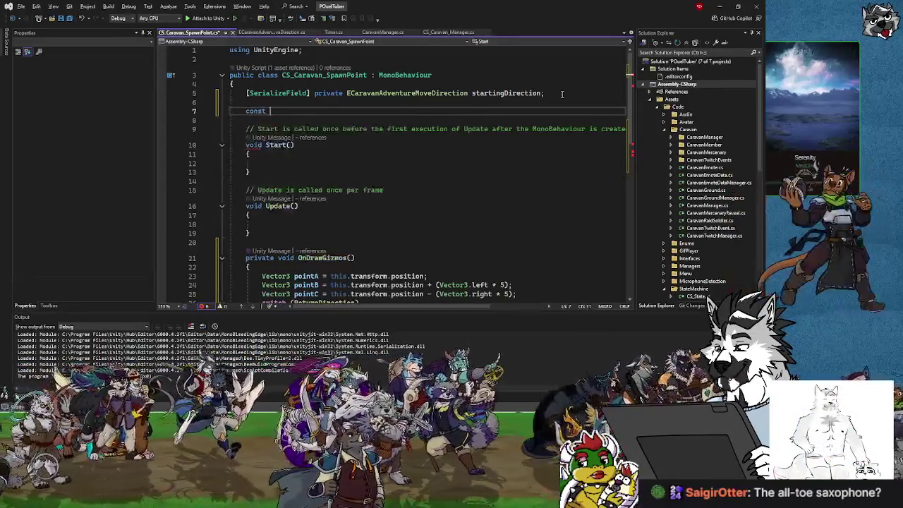
{"action": "type", "text": " float"}
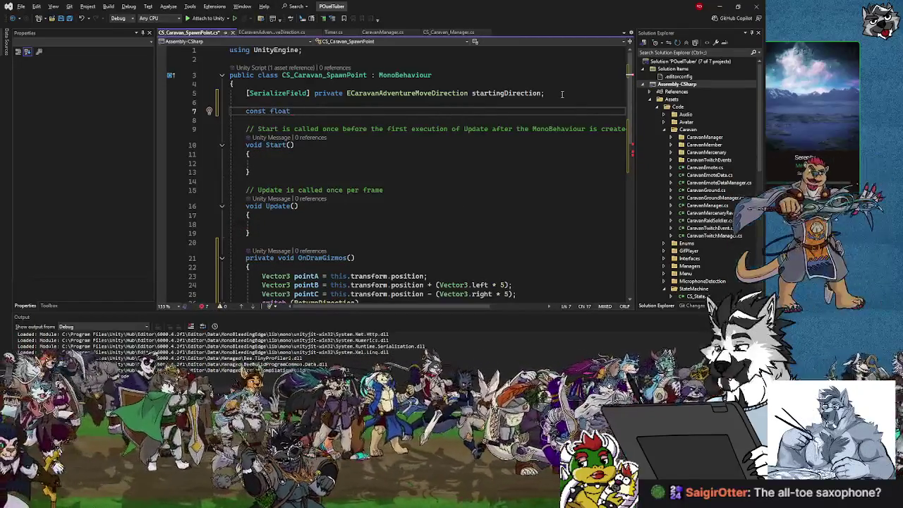
{"action": "type", "text": " lineLength = 5;"}
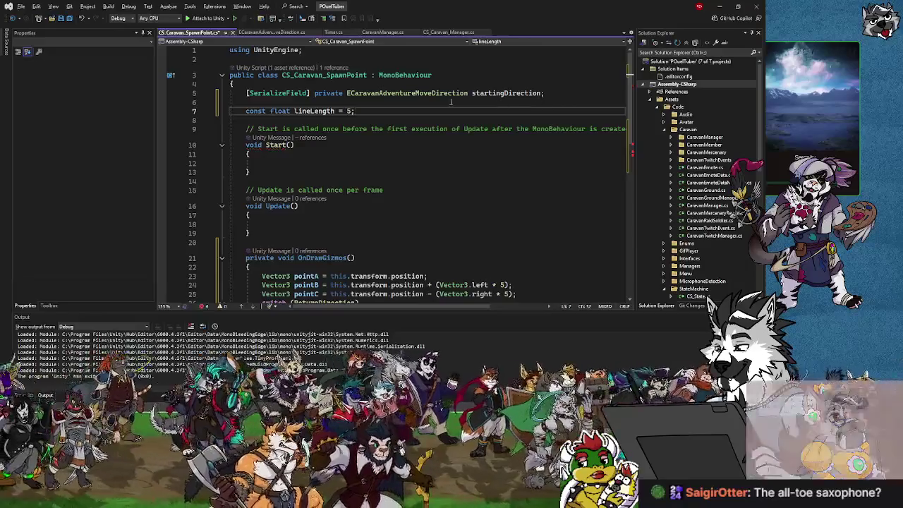
{"action": "left_click", "coordinate": [297, 113]}
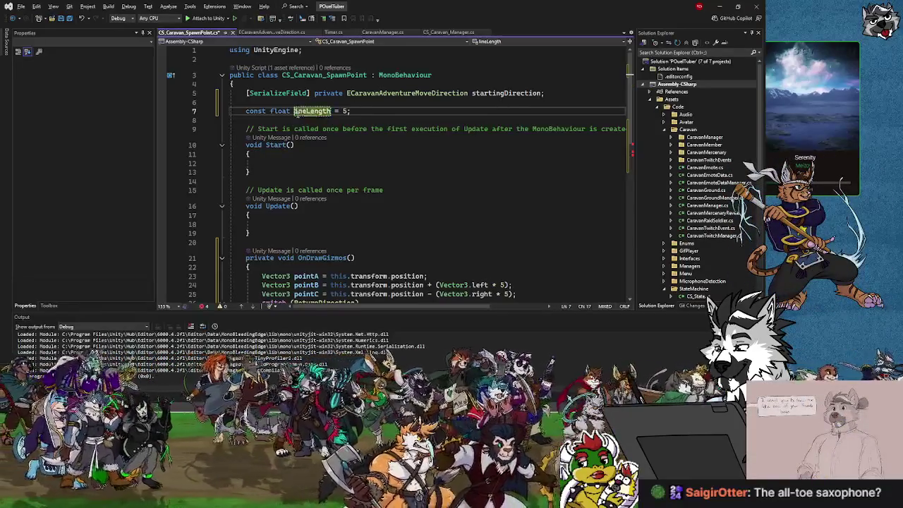
{"action": "scroll", "coordinate": [504, 149], "scroll_direction": "down", "scroll_amount": 5}
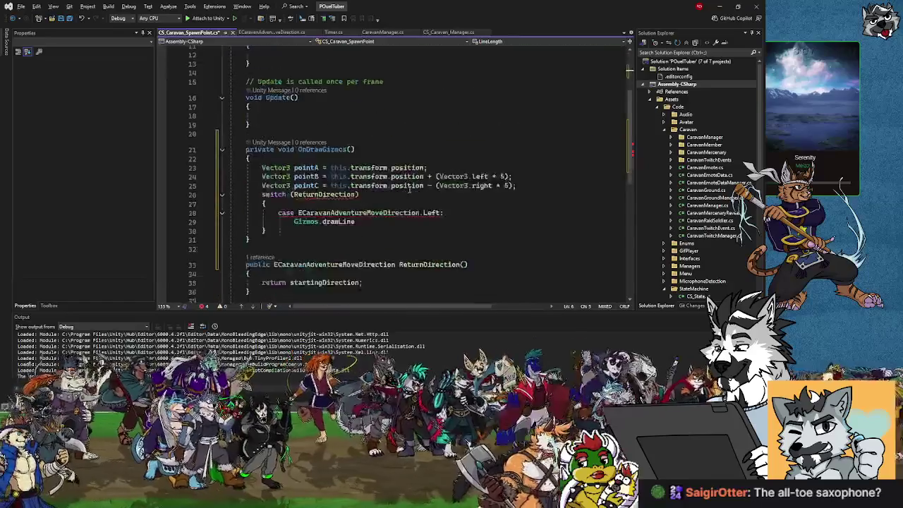
Replace the hard-coded 5 in pointB's and pointC's offsets with LineLength.
{"action": "double_click", "coordinate": [504, 149]}
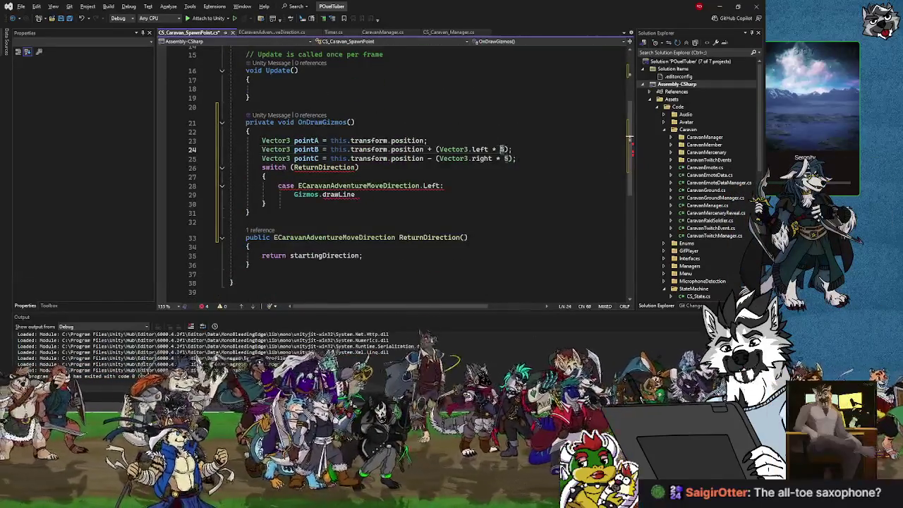
{"action": "type", "text": "line"}
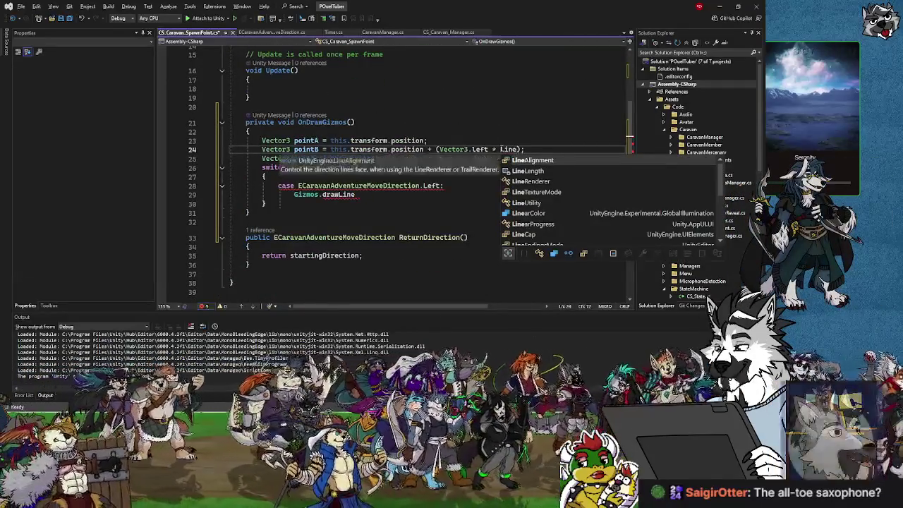
{"action": "key", "text": "Tab"}
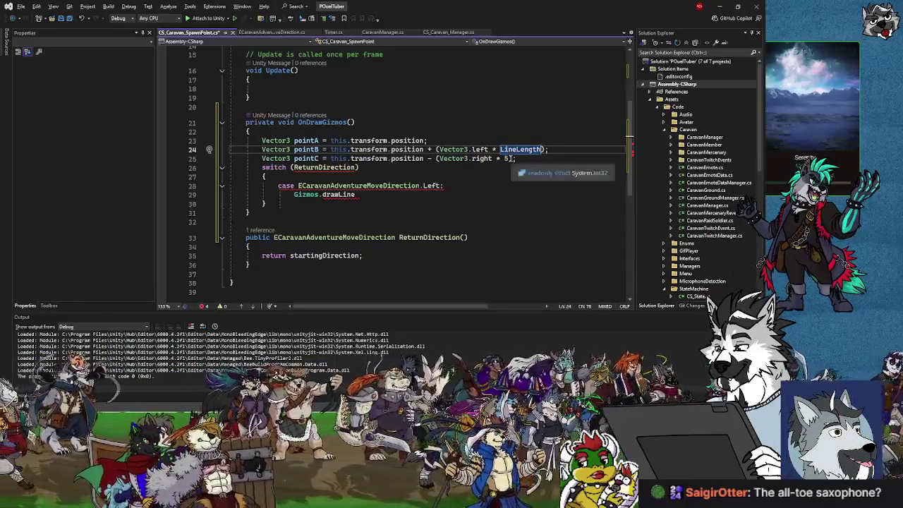
{"action": "double_click", "coordinate": [505, 158]}
{"action": "type", "text": "line"}
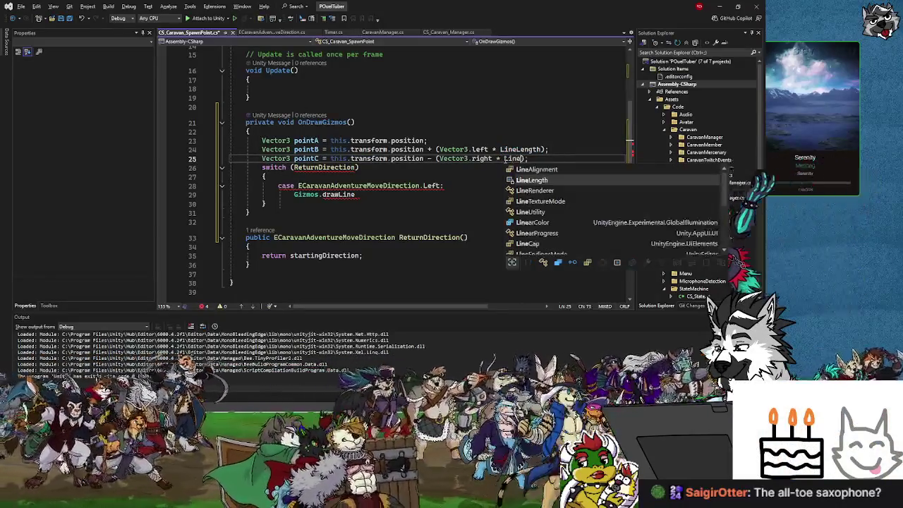
{"action": "key", "text": "Tab"}
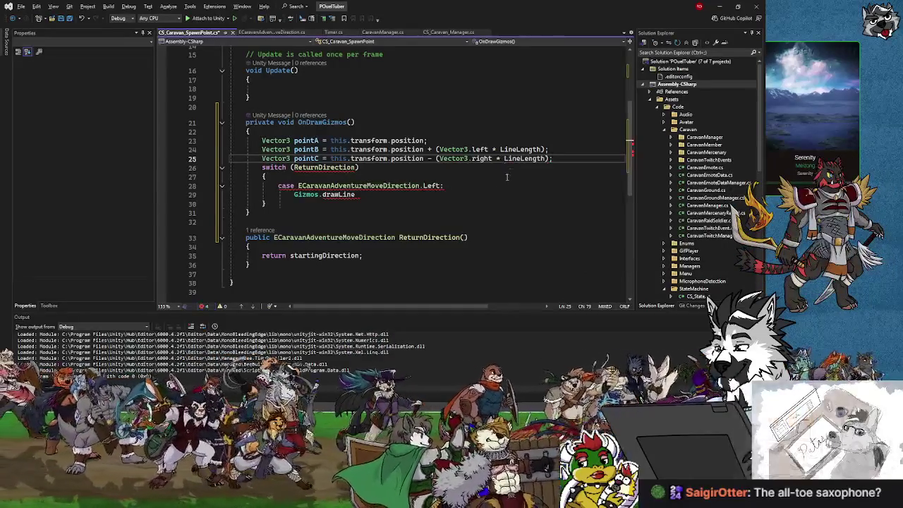
{"action": "left_click", "coordinate": [376, 185]}
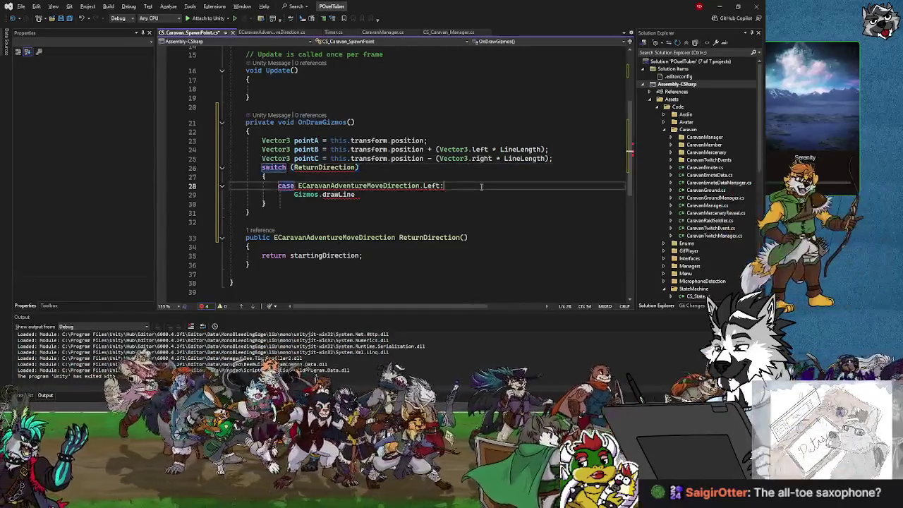
Finish the Left case with Gizmos.drawLine(pointA, pointB); and break;.
{"action": "left_click", "coordinate": [366, 195]}
{"action": "type", "text": "("}
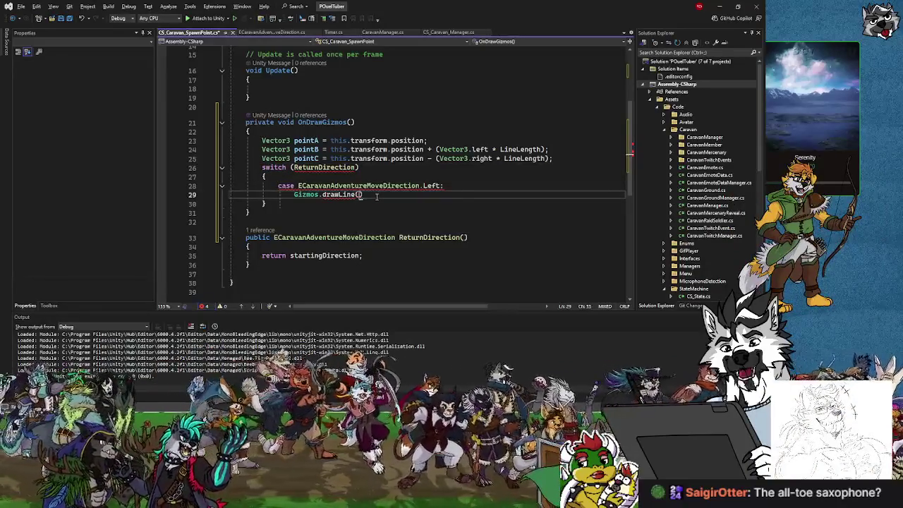
{"action": "type", "text": "pointA, "}
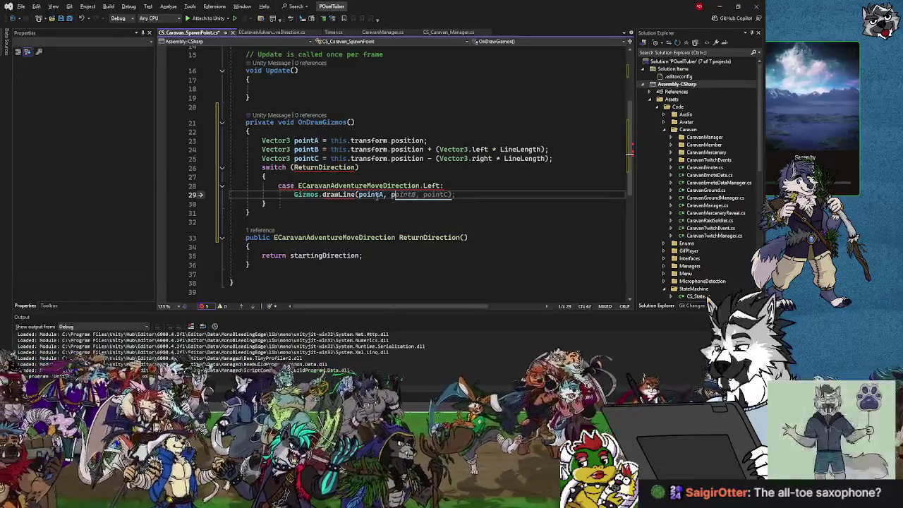
{"action": "type", "text": "pointB)"}
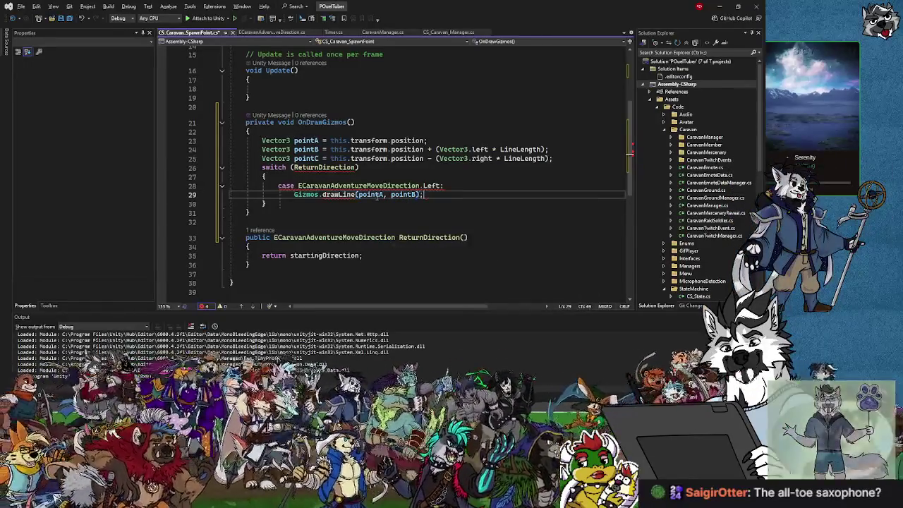
{"action": "type", "text": ";"}
{"action": "key", "text": "Return"}
{"action": "type", "text": "break;"}
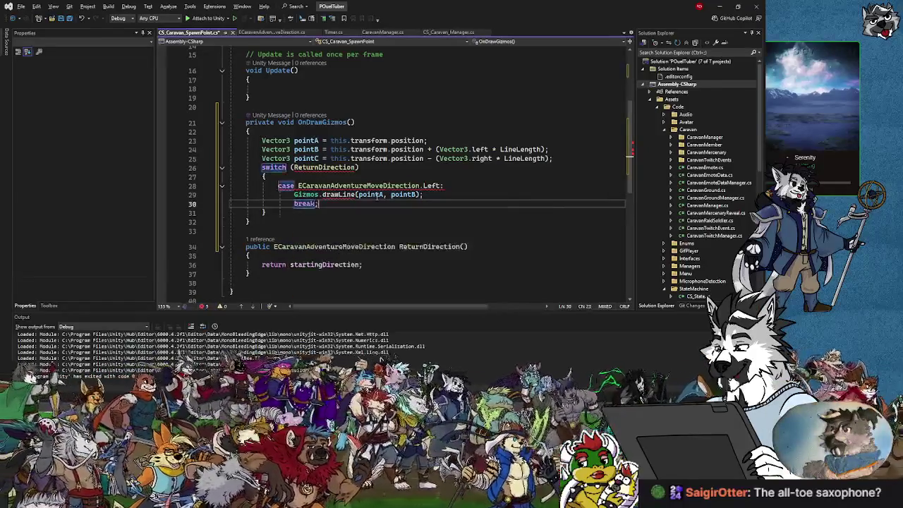
{"action": "key", "text": "Return"}
Add a Right direction case label and correct the call's casing to Gizmos.DrawLine.
{"action": "type", "text": "case ECX"}
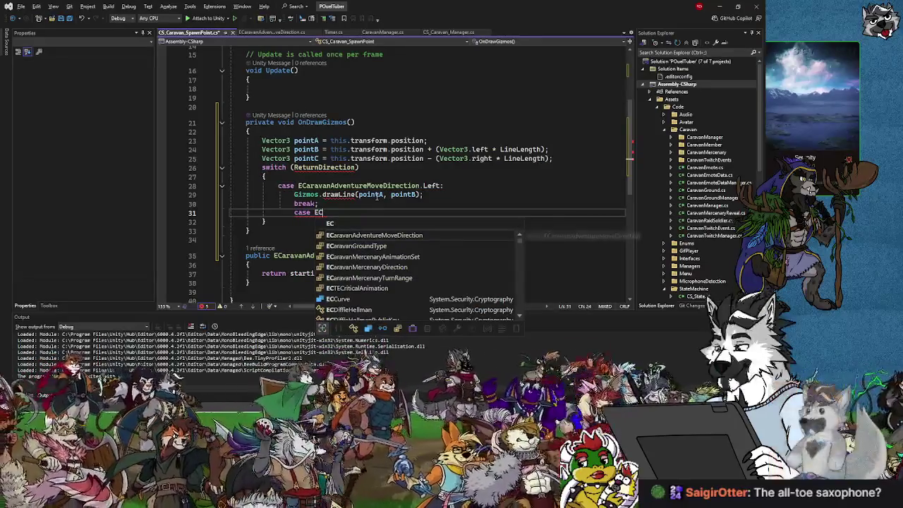
{"action": "key", "text": "Tab"}
{"action": "type", "text": ".Rig"}
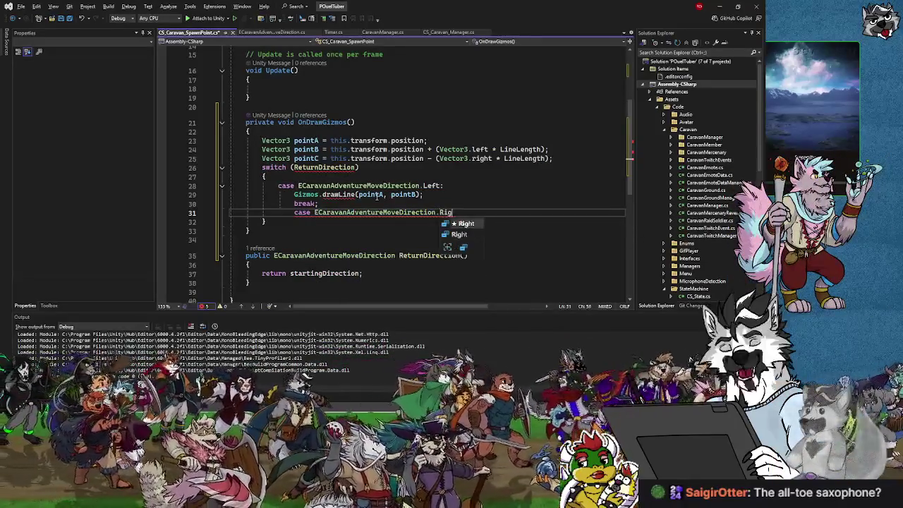
{"action": "type", "text": "ht:"}
{"action": "key", "text": "Up"}
{"action": "key", "text": "Up"}
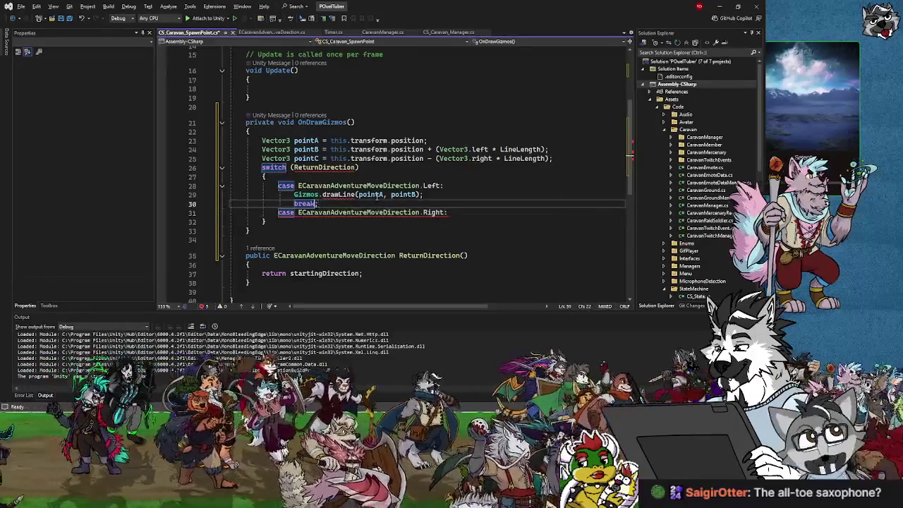
{"action": "key", "text": "Right"}
{"action": "key", "text": "Delete"}
{"action": "type", "text": "D"}
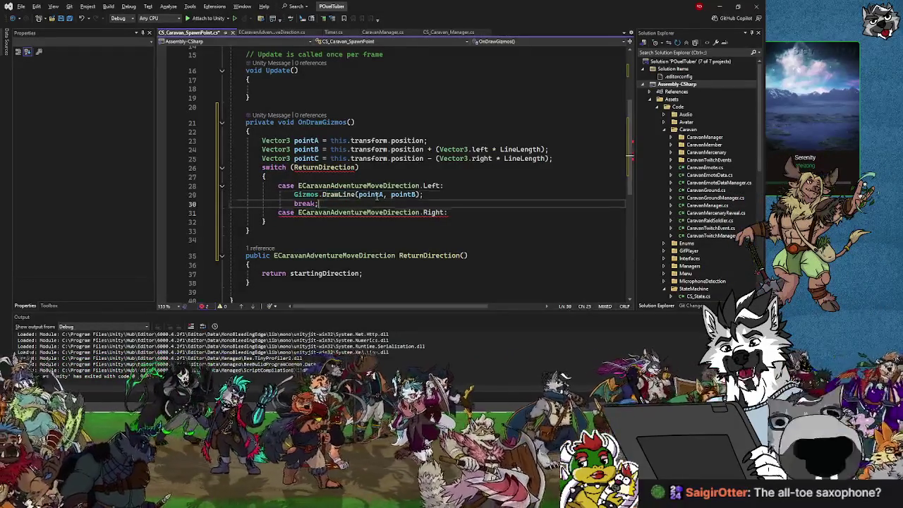
{"action": "key", "text": "Down"}
{"action": "key", "text": "Down"}
{"action": "key", "text": "Return"}
{"action": "key", "text": "BackSpace"}
{"action": "key", "text": "BackSpace"}
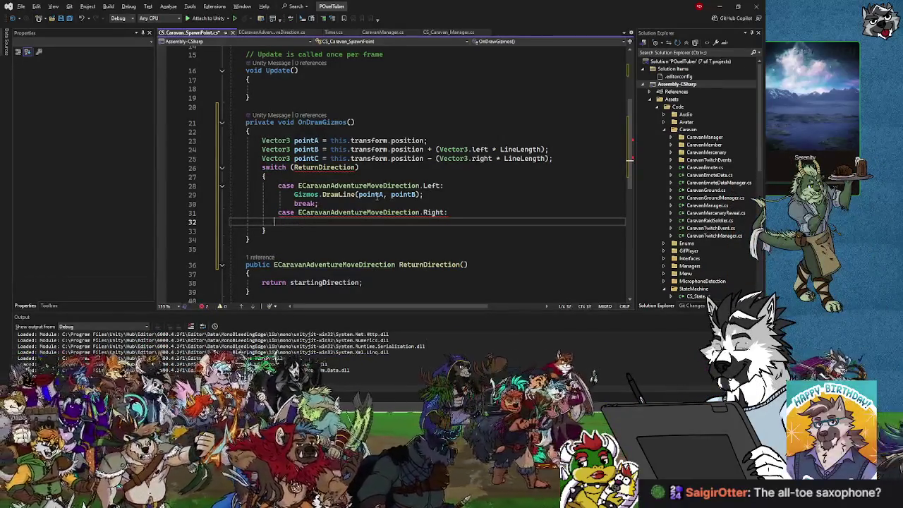
{"action": "key", "text": "BackSpace"}
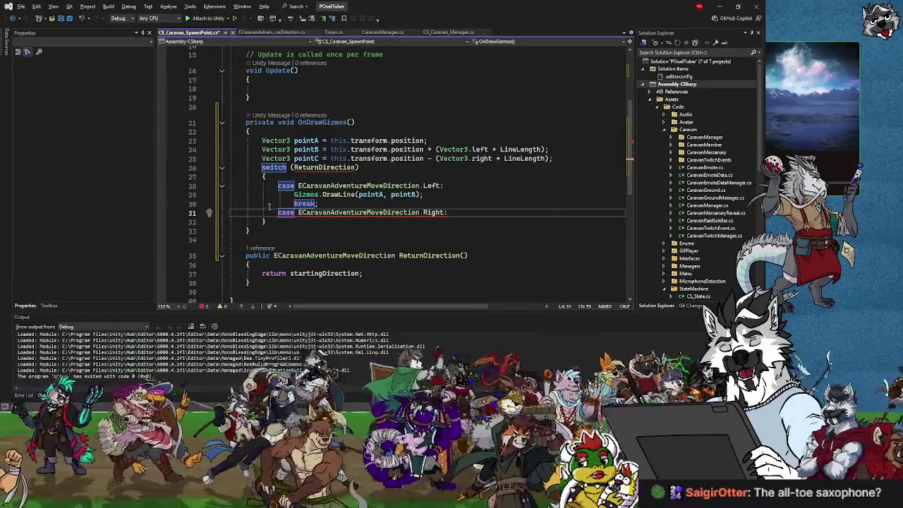
Make the Right case draw Gizmos.DrawLine(pointA, pointC) followed by break;.
{"action": "key", "text": "Return"}
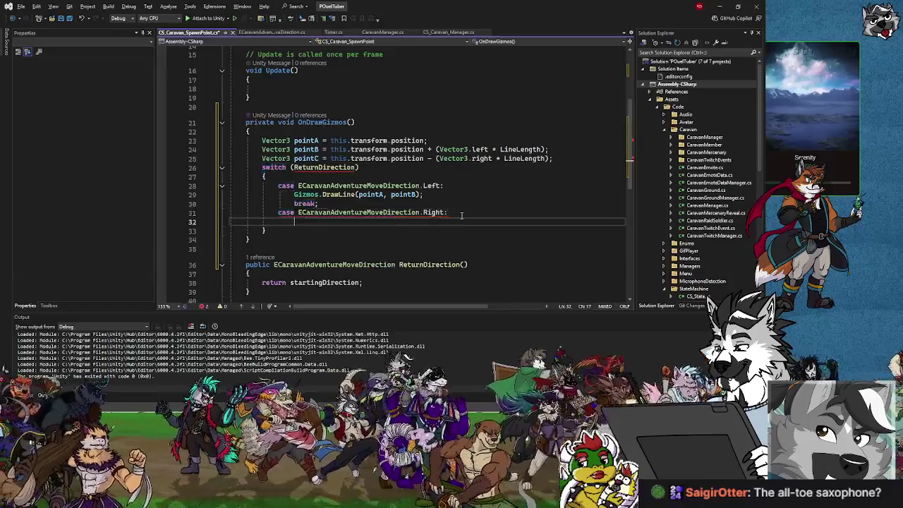
{"action": "type", "text": "Gizzmos"}
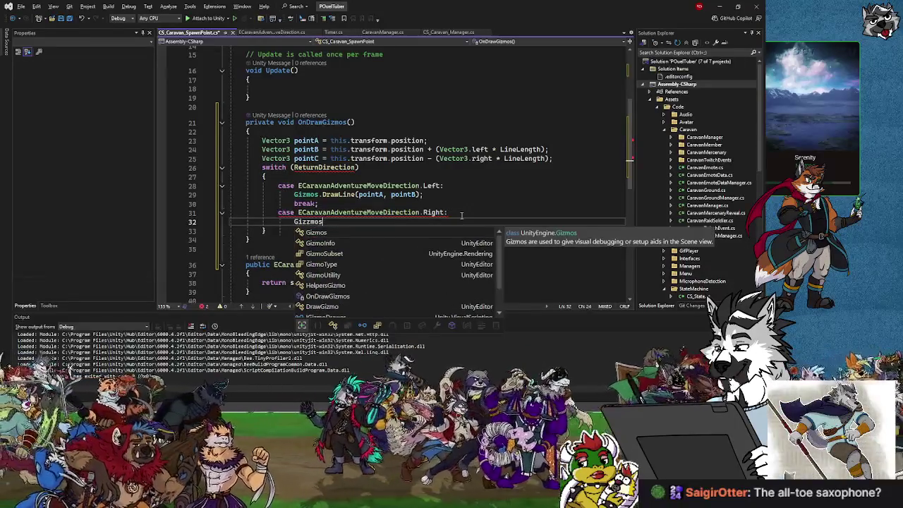
{"action": "type", "text": ".DrawLi"}
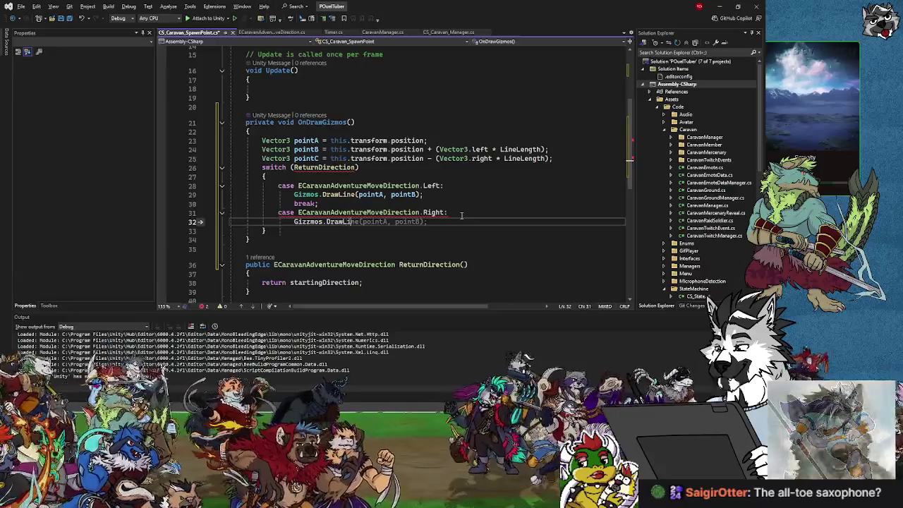
{"action": "type", "text": "ne(poin"}
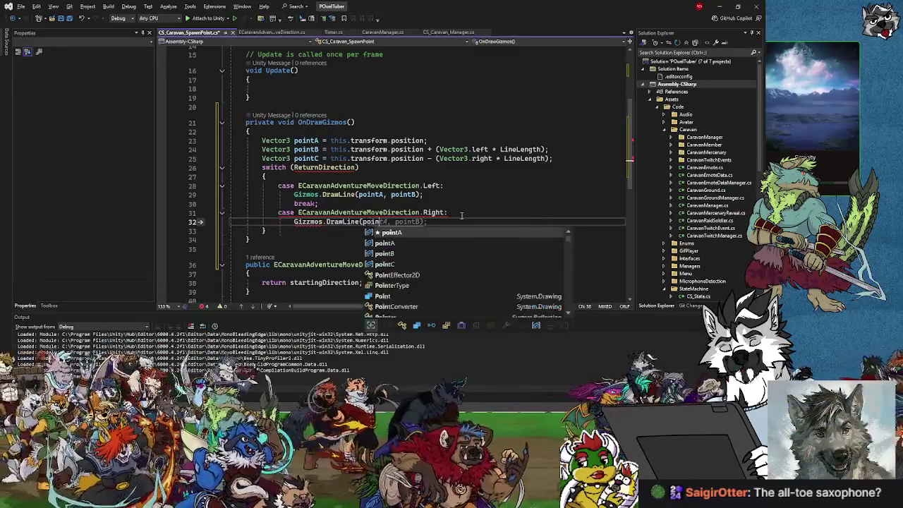
{"action": "type", "text": "tA, pointC)"}
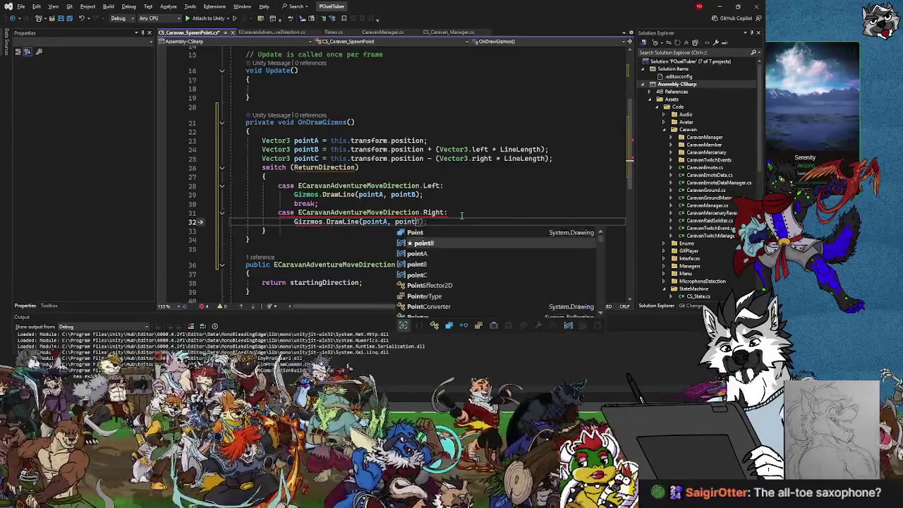
{"action": "type", "text": ";"}
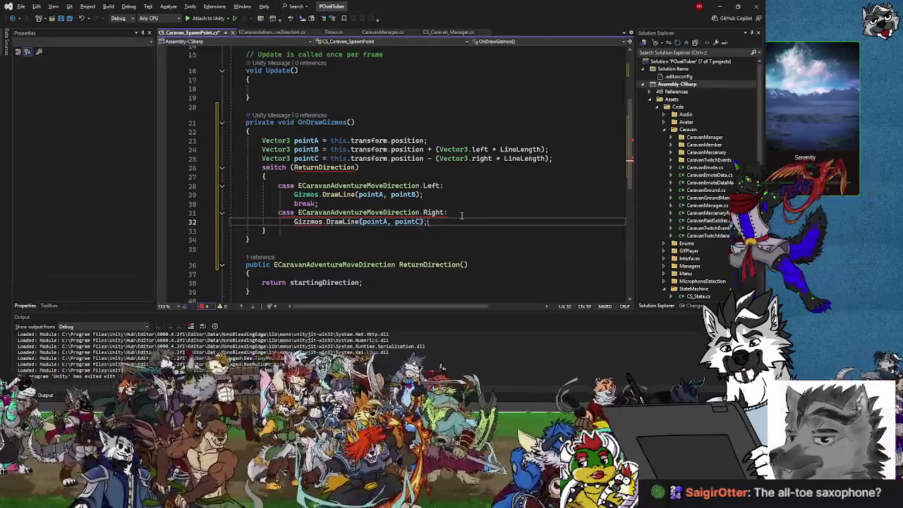
{"action": "key", "text": "Return"}
{"action": "type", "text": "break;"}
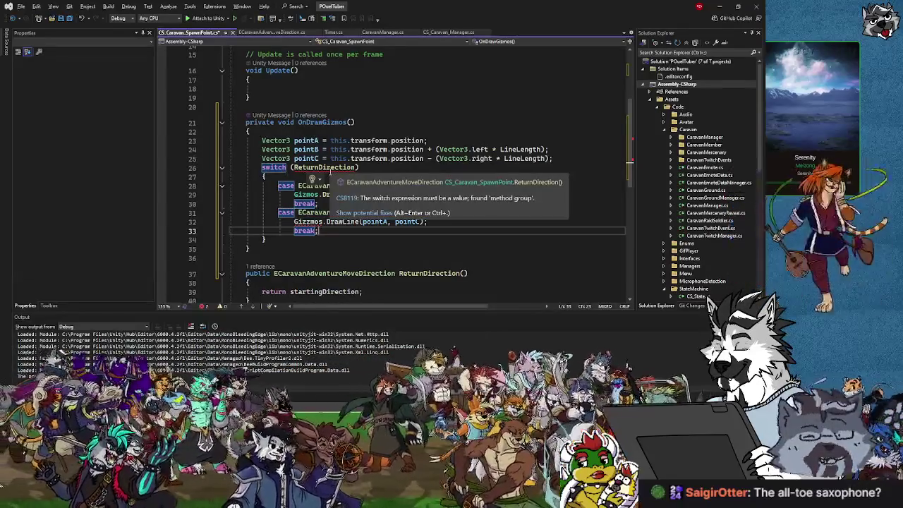
{"action": "mouse_move", "coordinate": [337, 177]}
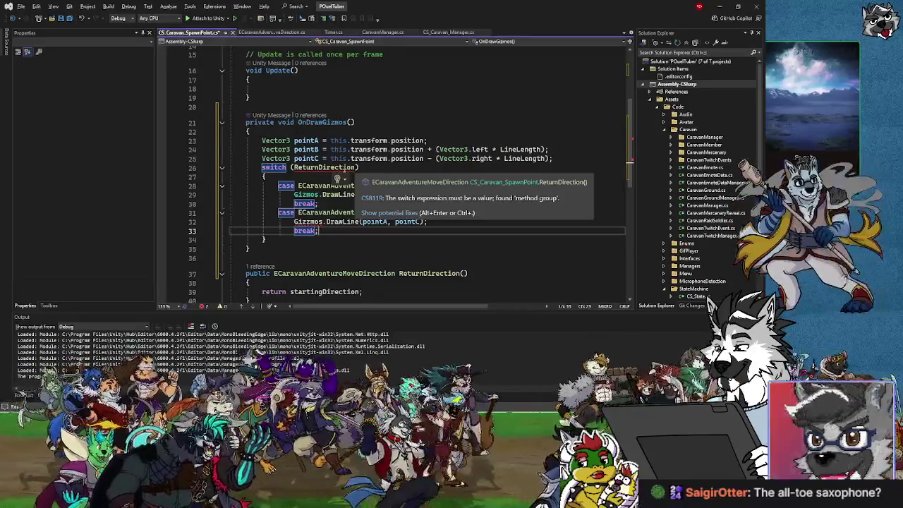
{"action": "scroll", "coordinate": [338, 176], "scroll_direction": "up", "scroll_amount": 5}
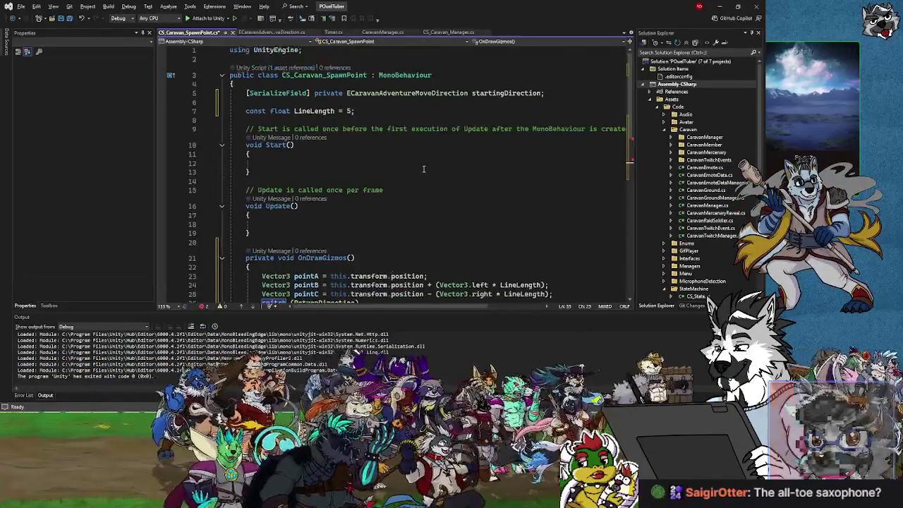
{"action": "scroll", "coordinate": [332, 169], "scroll_direction": "down", "scroll_amount": 5}
Change the switch subject from ReturnDirection to StartingDirection.
{"action": "left_click", "coordinate": [299, 168]}
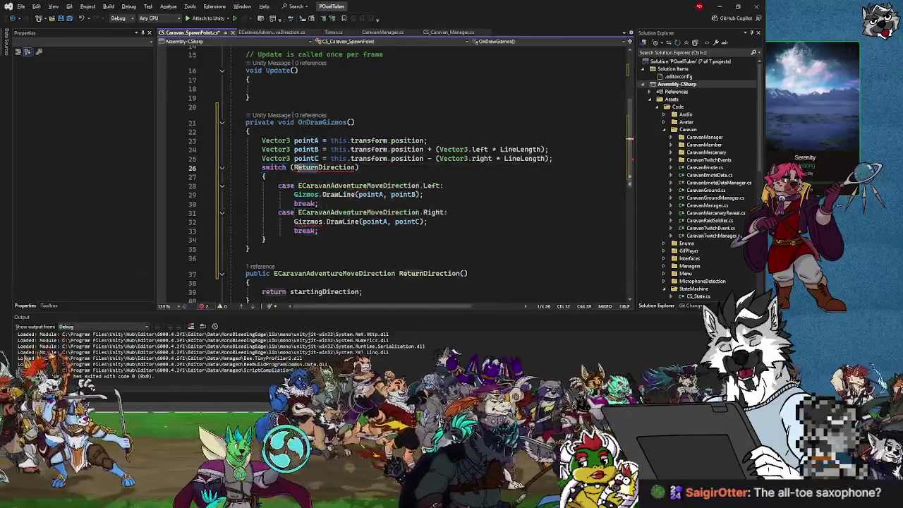
{"action": "key", "text": "Delete"}
{"action": "key", "text": "Delete"}
{"action": "key", "text": "Delete"}
{"action": "type", "text": "S"}
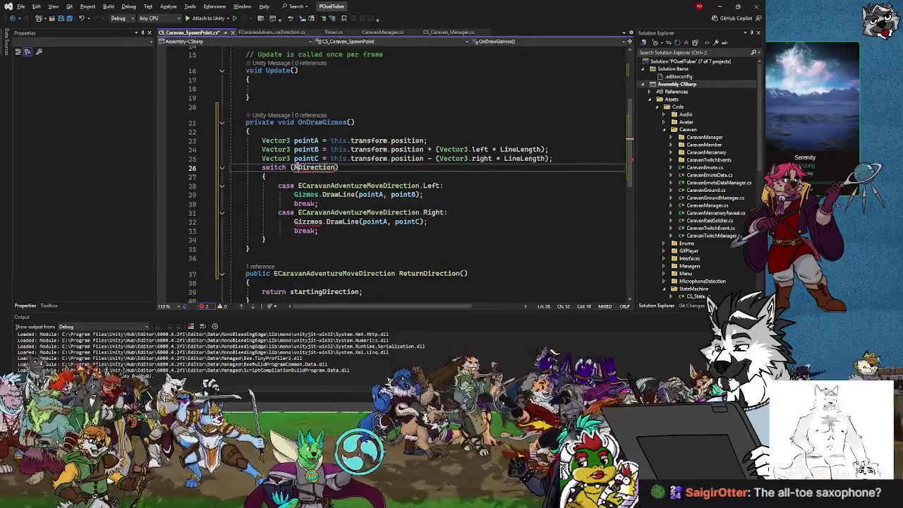
{"action": "type", "text": "tarting"}
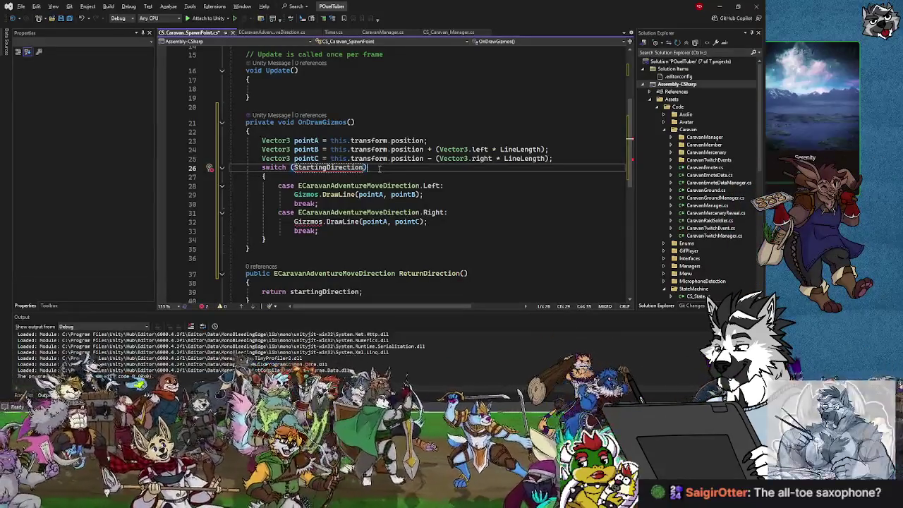
{"action": "scroll", "coordinate": [365, 171], "scroll_direction": "up", "scroll_amount": 5}
{"action": "scroll", "coordinate": [365, 171], "scroll_direction": "down", "scroll_amount": 3}
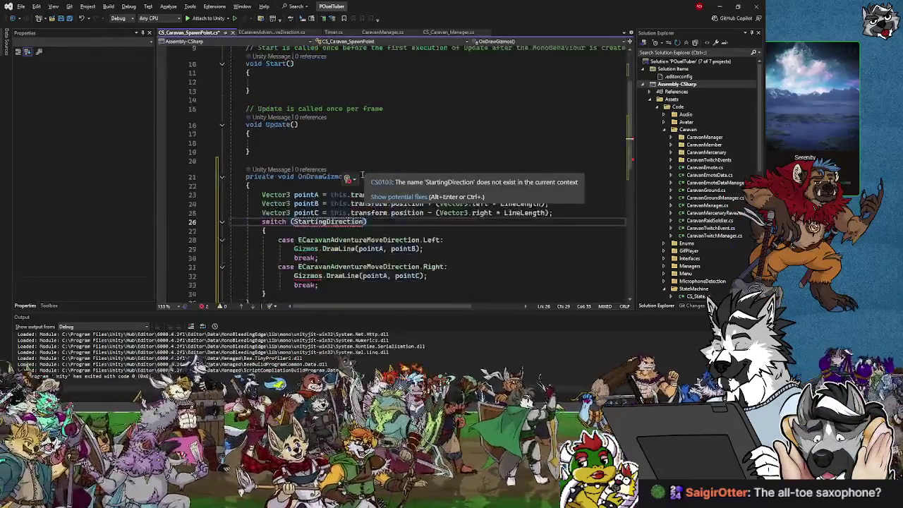
{"action": "left_click", "coordinate": [296, 222]}
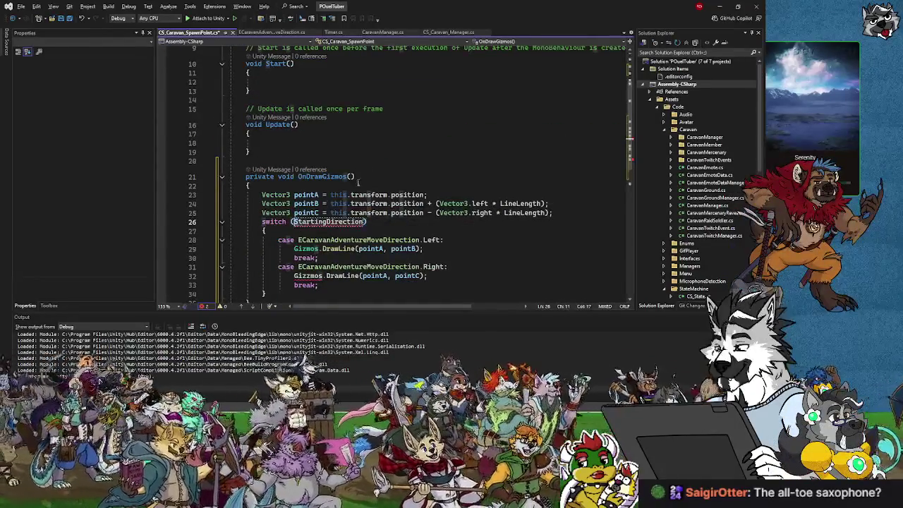
Rename the startingDirection field to StartingDirection, including its use in ReturnDirection's return line.
{"action": "scroll", "coordinate": [444, 136], "scroll_direction": "up", "scroll_amount": 3}
{"action": "left_click", "coordinate": [471, 93]}
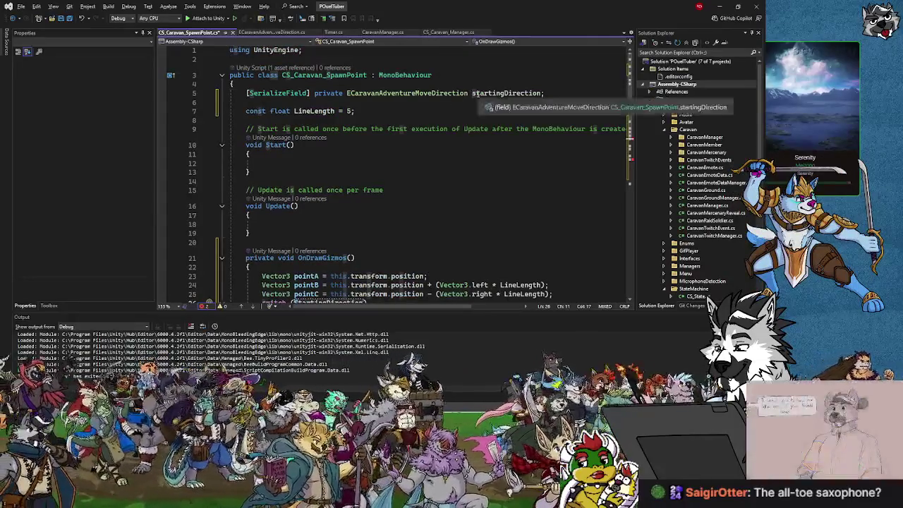
{"action": "key", "text": "Delete"}
{"action": "type", "text": "S"}
{"action": "left_click", "coordinate": [483, 168]}
{"action": "scroll", "coordinate": [483, 168], "scroll_direction": "down", "scroll_amount": 6}
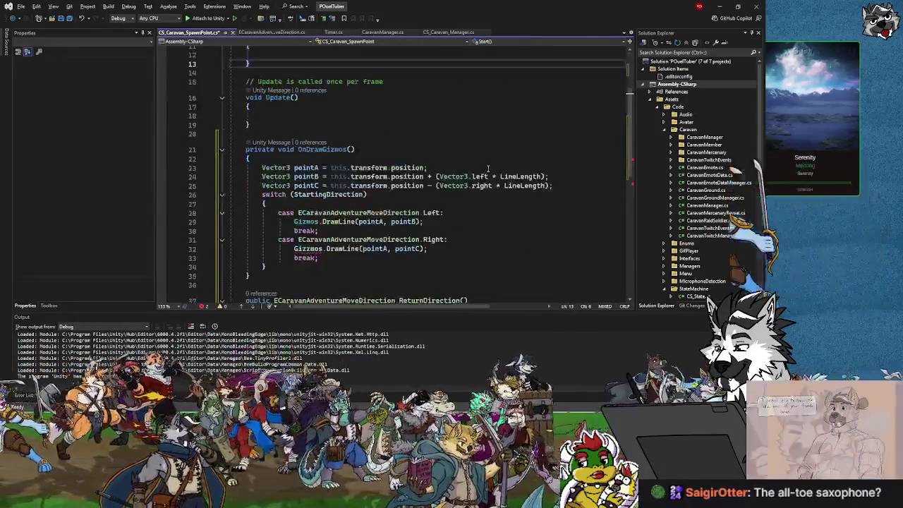
{"action": "left_click", "coordinate": [309, 167]}
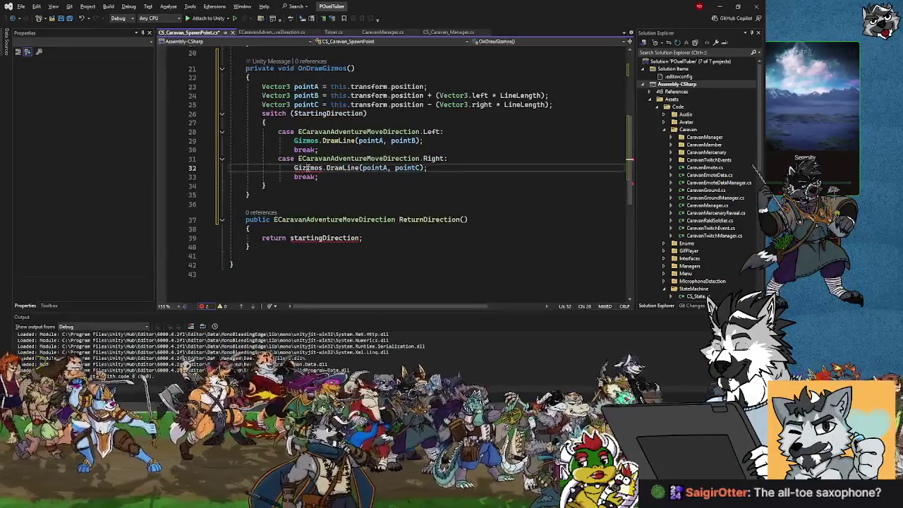
{"action": "left_click", "coordinate": [290, 238]}
{"action": "key", "text": "Delete"}
{"action": "type", "text": "S"}
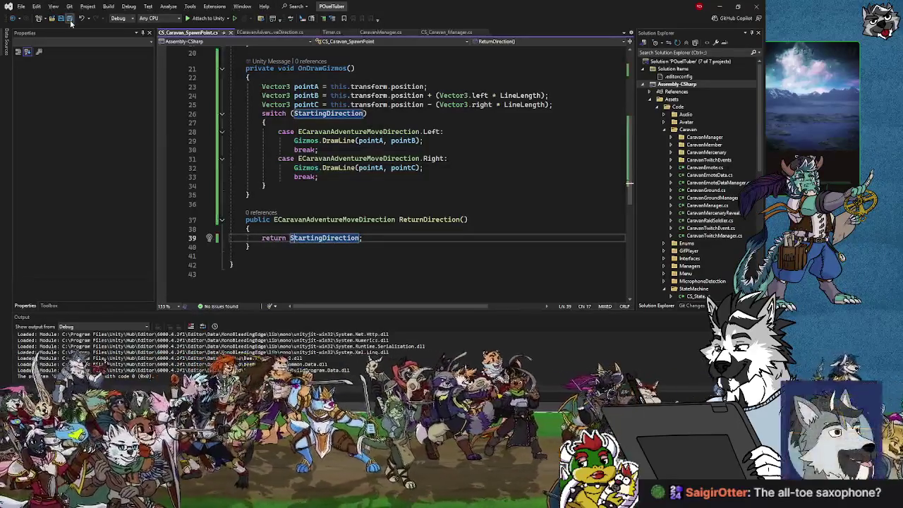
{"action": "left_click", "coordinate": [338, 182]}
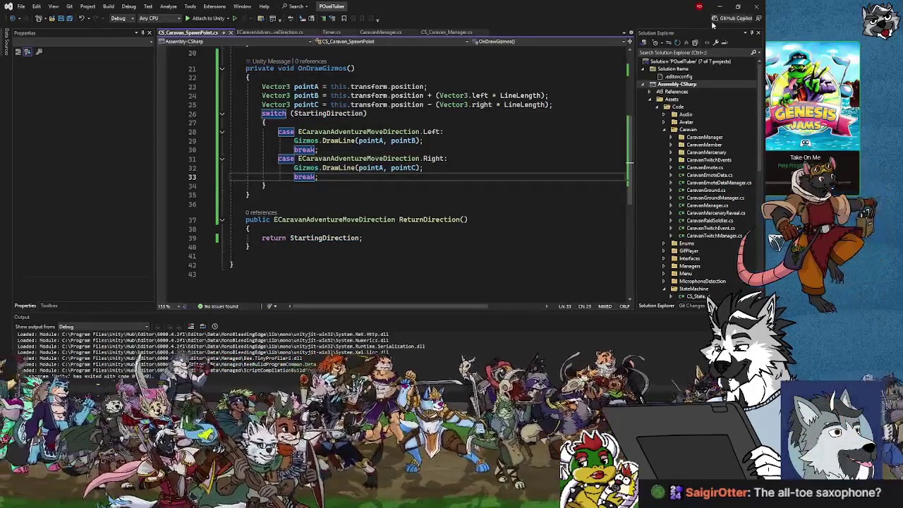
{"action": "left_click", "coordinate": [719, 8]}
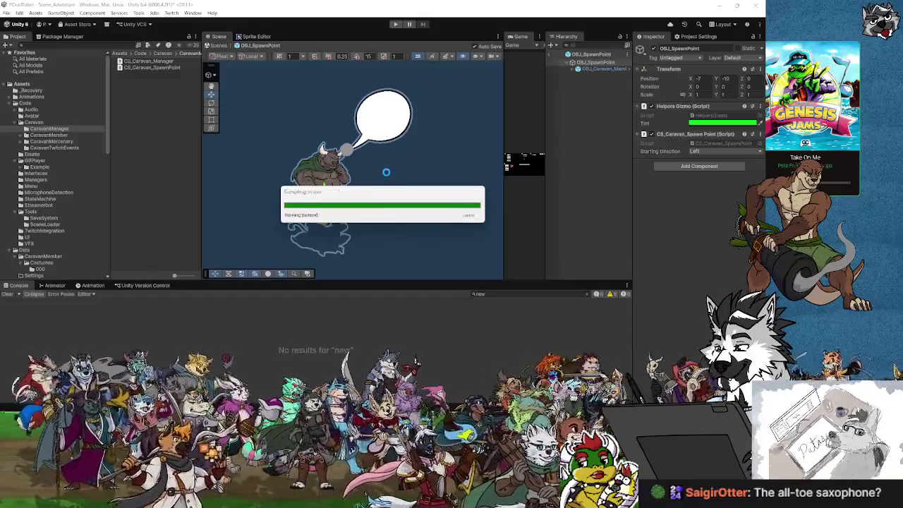
Set OBJ_SpawnPoint's Starting Direction to Right in prefab mode.
{"action": "scroll", "coordinate": [346, 220], "scroll_direction": "up", "scroll_amount": 5}
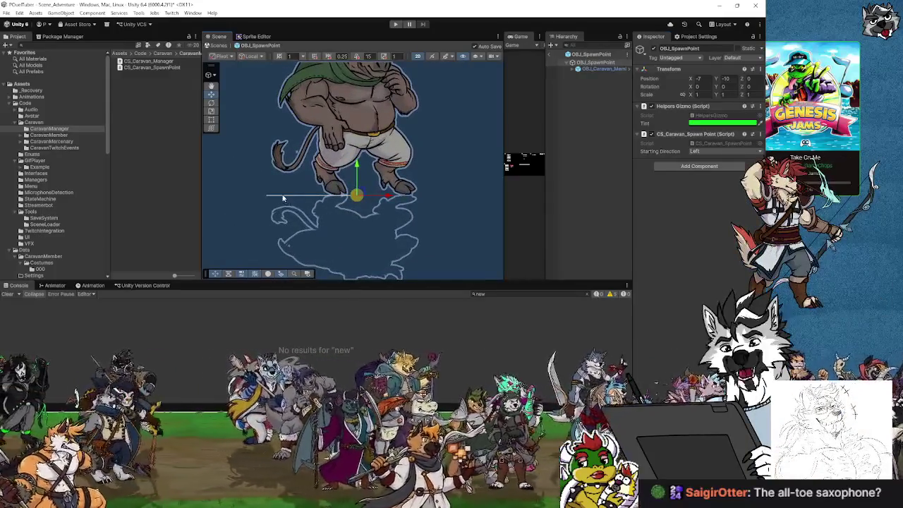
{"action": "scroll", "coordinate": [301, 198], "scroll_direction": "up", "scroll_amount": 2}
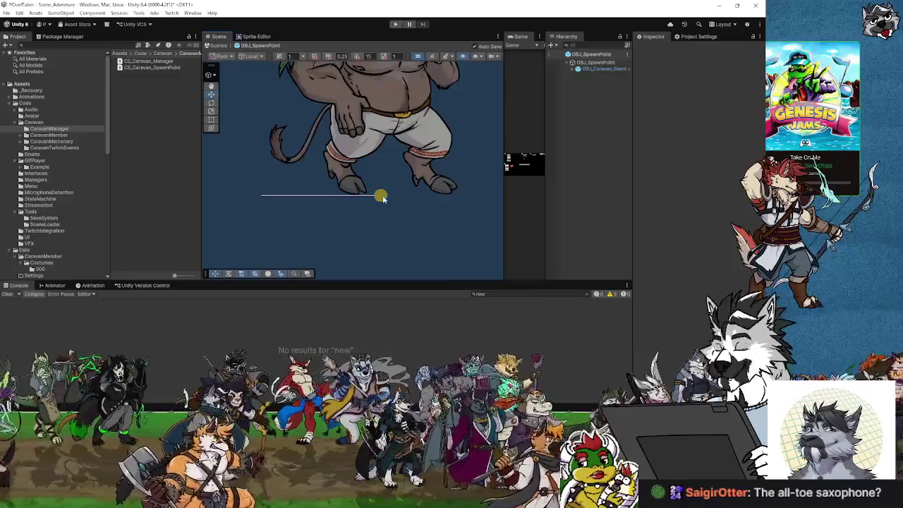
{"action": "left_click", "coordinate": [601, 68]}
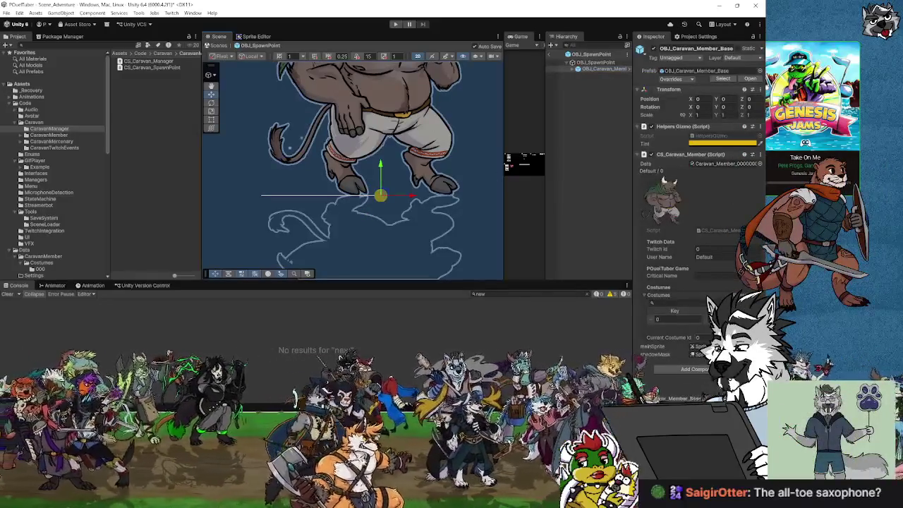
{"action": "left_click", "coordinate": [594, 63]}
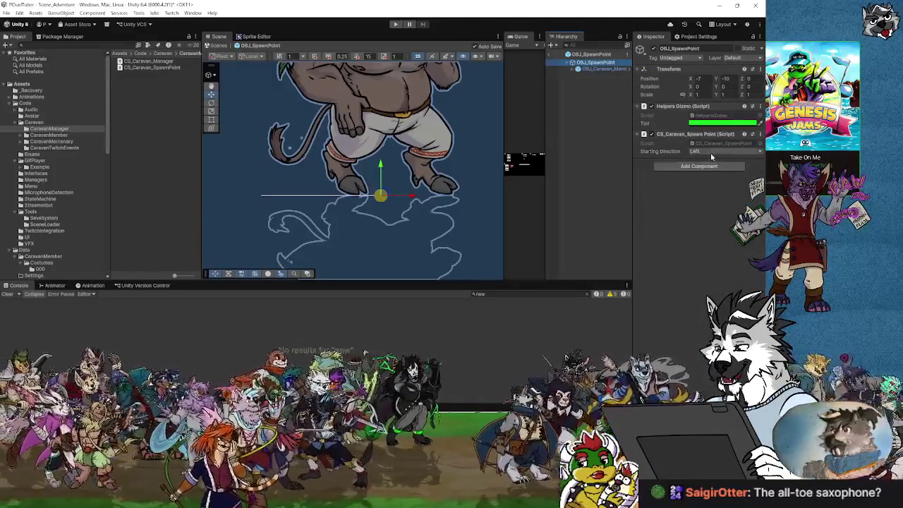
{"action": "left_click", "coordinate": [710, 168]}
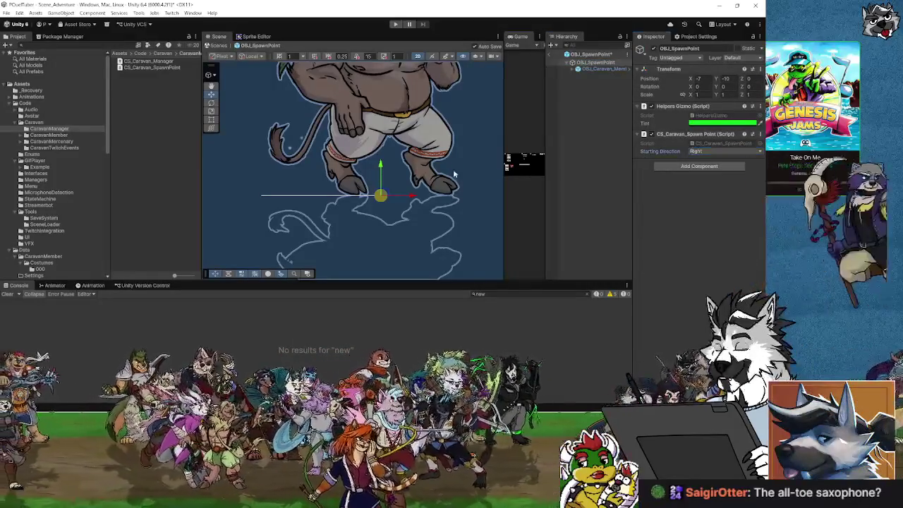
Frame the caravan character and zoom in to inspect the Right direction gizmo line.
{"action": "double_click", "coordinate": [601, 69]}
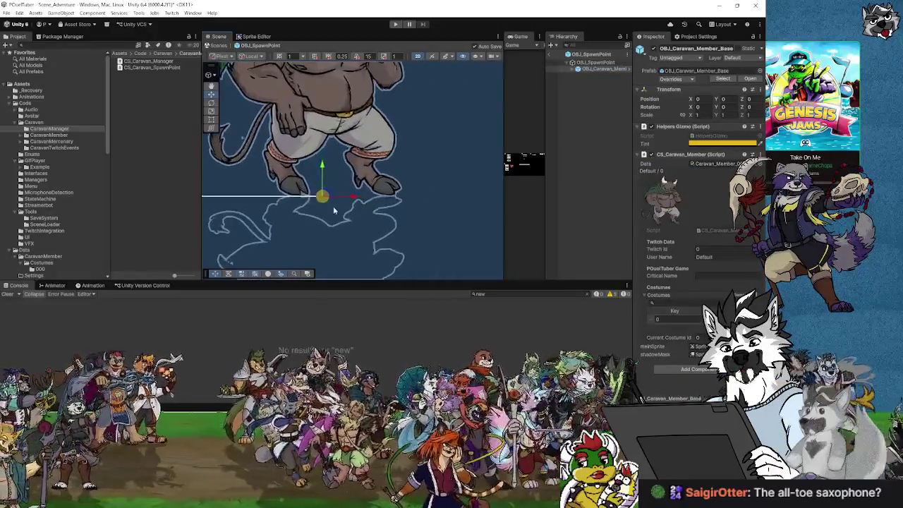
{"action": "scroll", "coordinate": [326, 201], "scroll_direction": "up", "scroll_amount": 3}
{"action": "scroll", "coordinate": [388, 199], "scroll_direction": "down", "scroll_amount": 3}
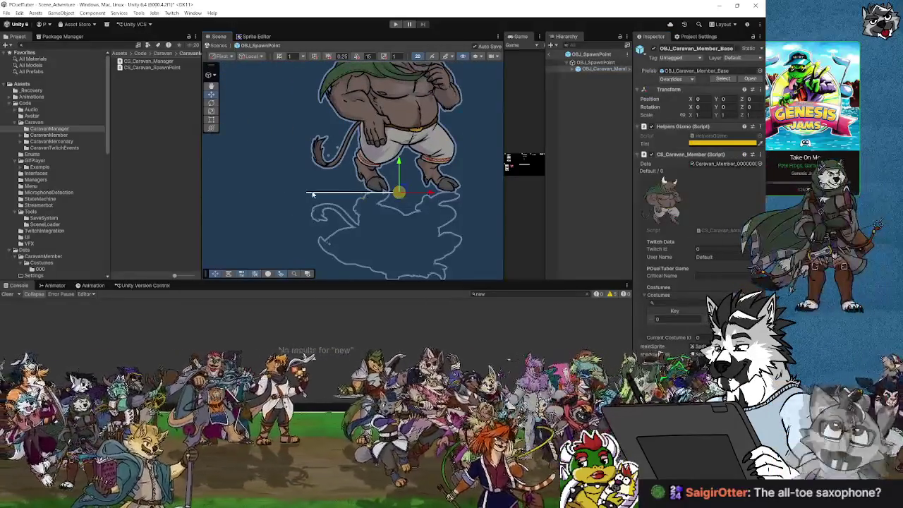
{"action": "scroll", "coordinate": [325, 181], "scroll_direction": "up", "scroll_amount": 2}
{"action": "scroll", "coordinate": [325, 181], "scroll_direction": "down", "scroll_amount": 2}
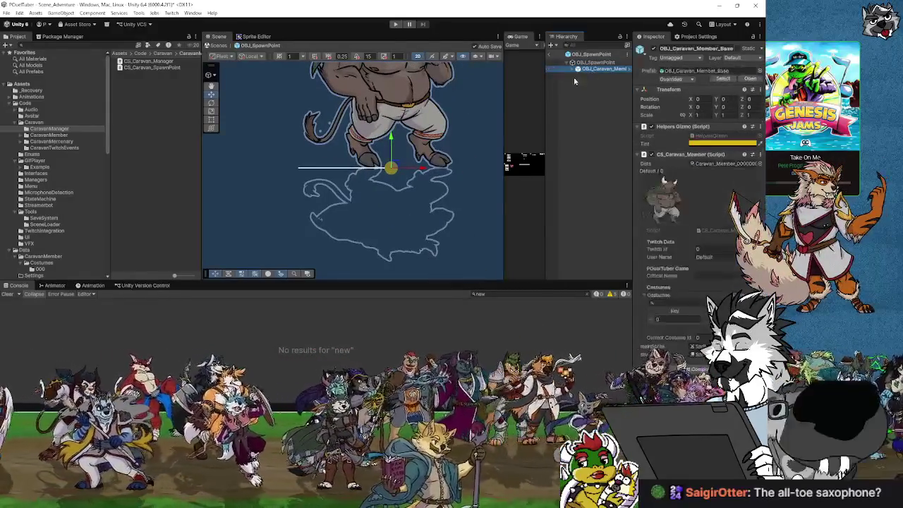
{"action": "left_click_drag", "start_coordinate": [483, 132], "coordinate": [401, 158]}
{"action": "scroll", "coordinate": [402, 158], "scroll_direction": "down", "scroll_amount": 5}
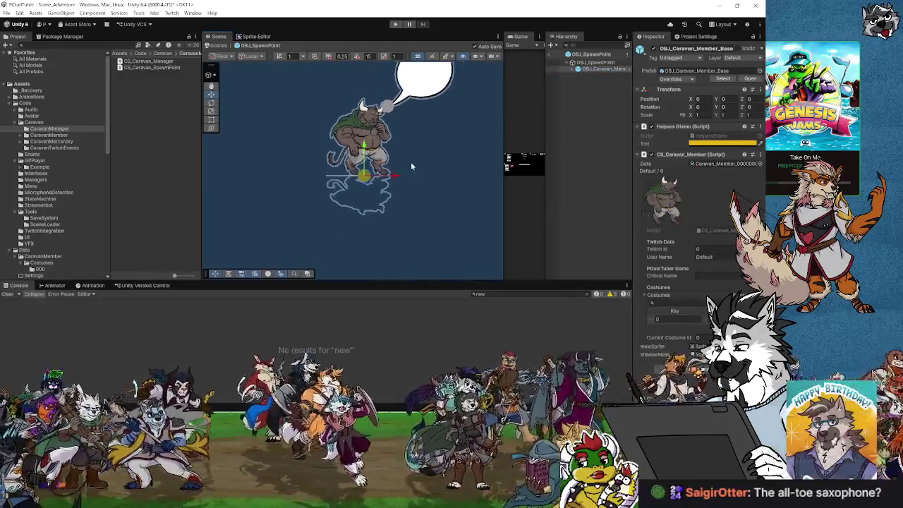
{"action": "scroll", "coordinate": [432, 169], "scroll_direction": "up", "scroll_amount": 2}
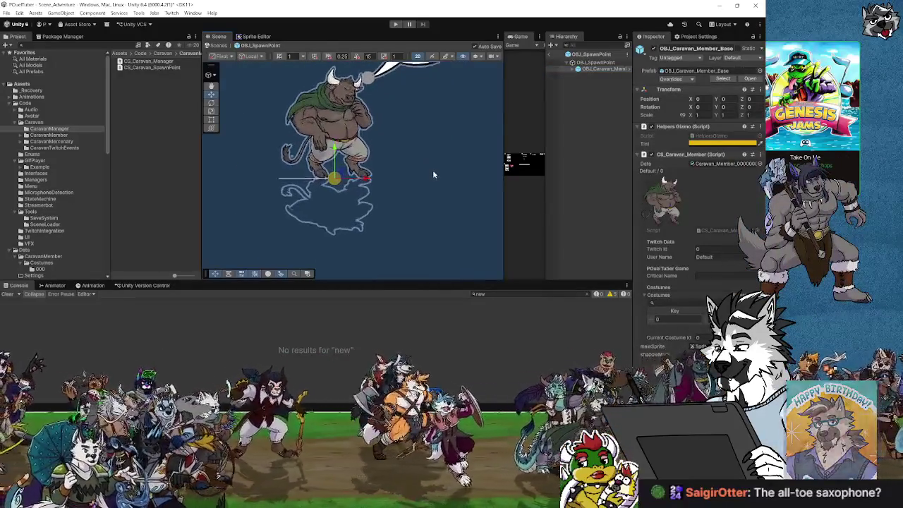
{"action": "scroll", "coordinate": [337, 184], "scroll_direction": "up", "scroll_amount": 6}
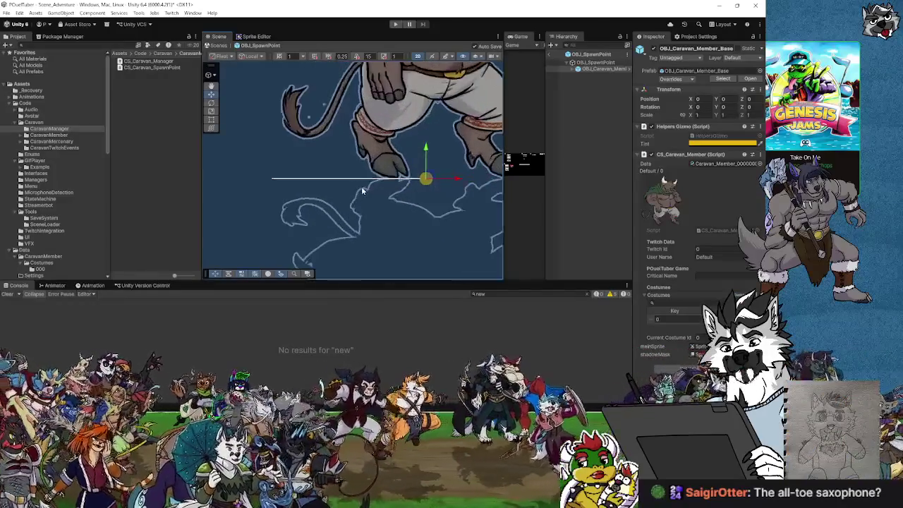
{"action": "scroll", "coordinate": [363, 190], "scroll_direction": "up", "scroll_amount": 1}
{"action": "scroll", "coordinate": [364, 191], "scroll_direction": "down", "scroll_amount": 3}
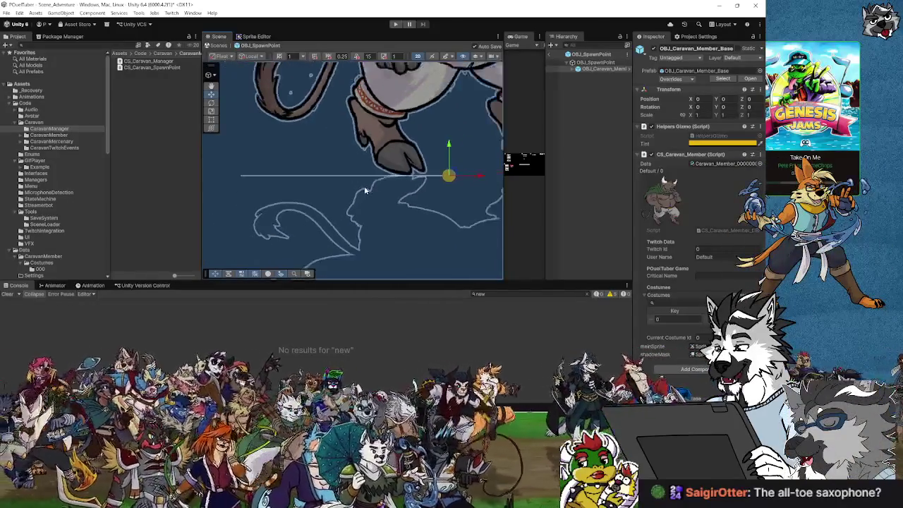
{"action": "scroll", "coordinate": [365, 191], "scroll_direction": "down", "scroll_amount": 1}
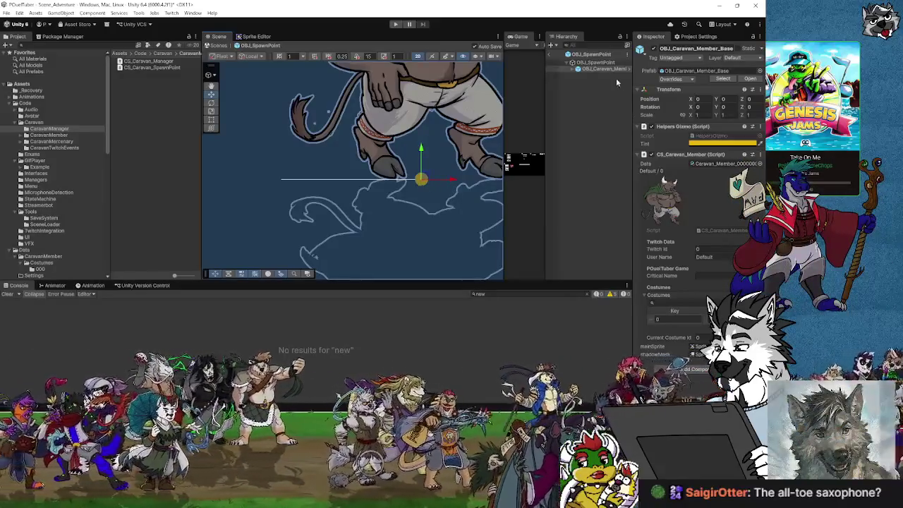
{"action": "left_click", "coordinate": [596, 68]}
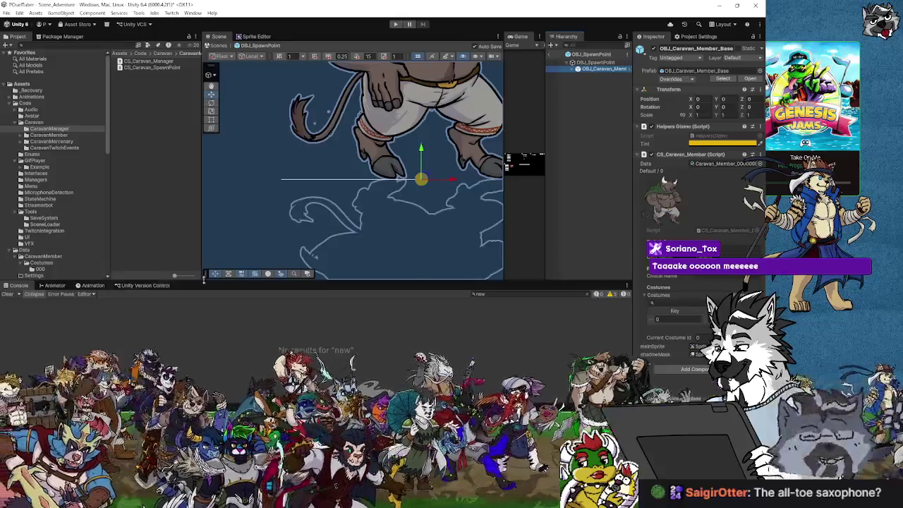
{"action": "left_click", "coordinate": [594, 62]}
{"action": "left_click", "coordinate": [719, 151]}
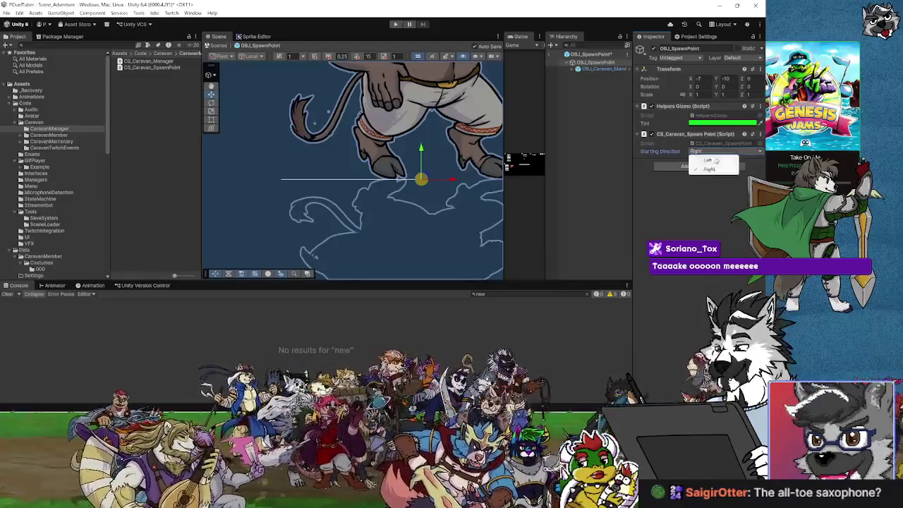
Switch Starting Direction back to Left, compare the line, and exit prefab mode.
{"action": "left_click", "coordinate": [717, 158]}
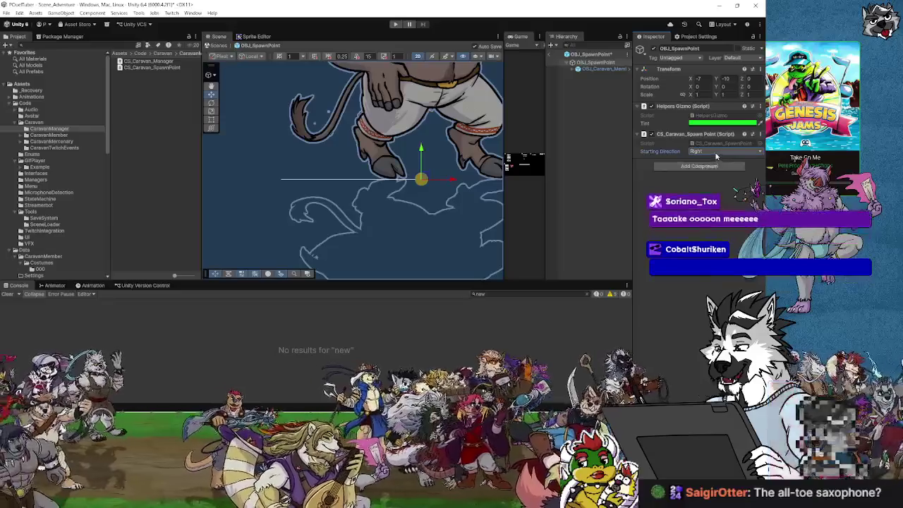
{"action": "left_click", "coordinate": [716, 153]}
{"action": "left_click", "coordinate": [714, 159]}
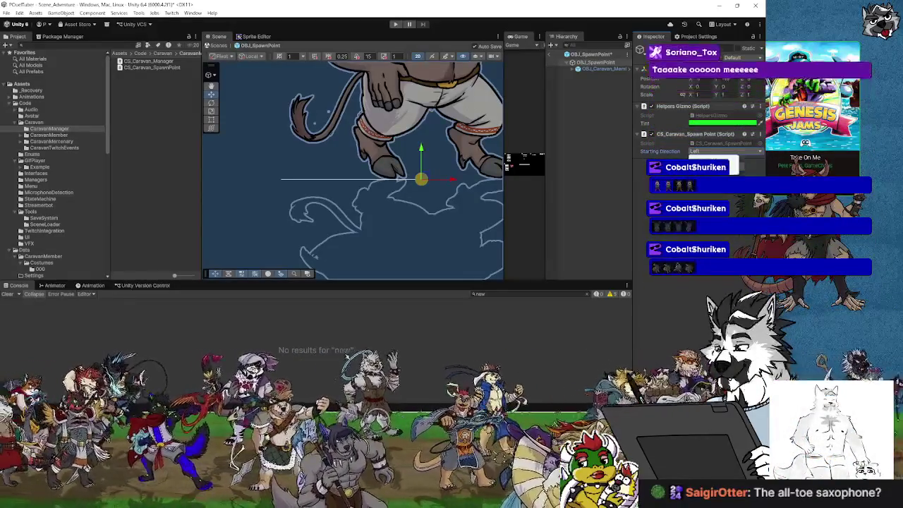
{"action": "left_click", "coordinate": [717, 152]}
{"action": "key", "text": "Down"}
{"action": "key", "text": "Return"}
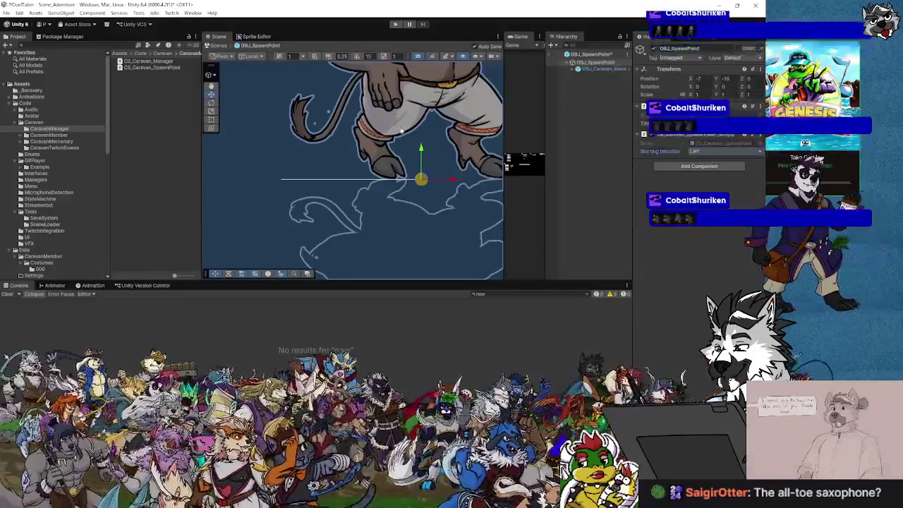
{"action": "left_click_drag", "start_coordinate": [352, 67], "coordinate": [316, 73]}
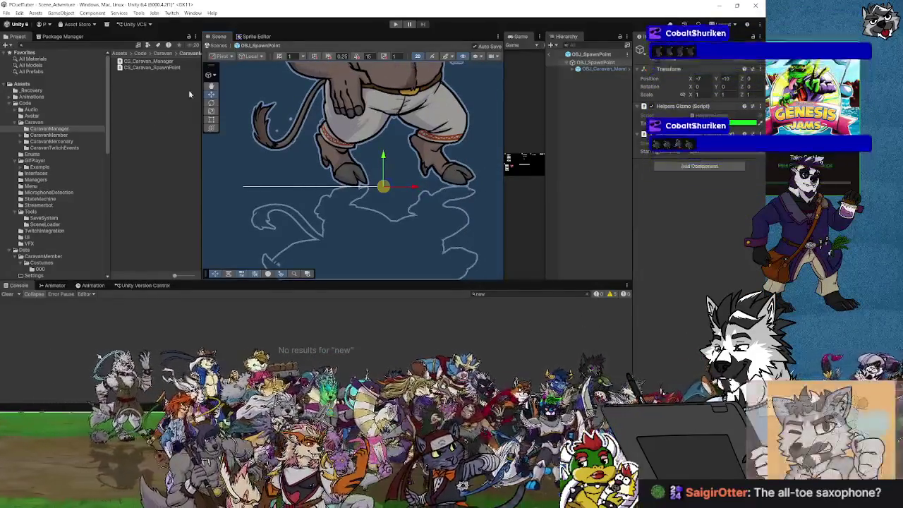
{"action": "left_click", "coordinate": [219, 45]}
Inspect direction lines on spawn points Left_00, Left_02 and Left_01, then return to Visual Studio.
{"action": "scroll", "coordinate": [324, 90], "scroll_direction": "down", "scroll_amount": 3}
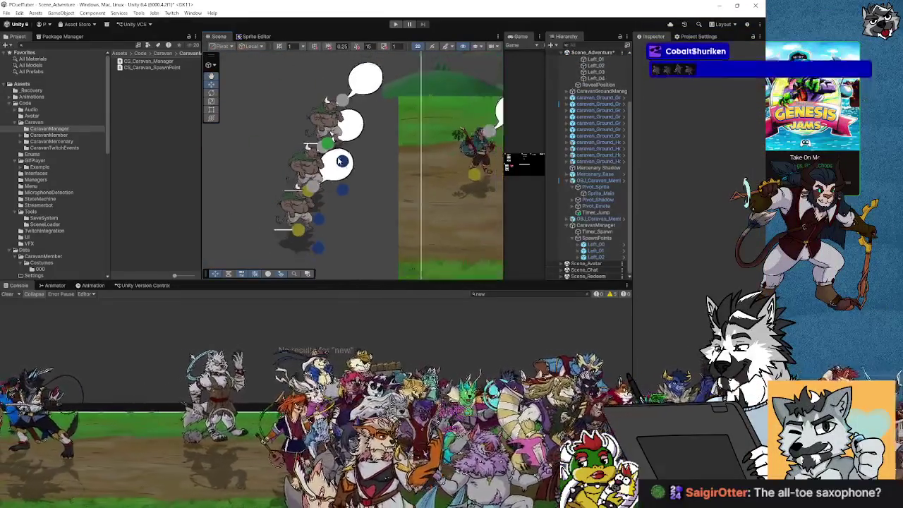
{"action": "left_click", "coordinate": [599, 244]}
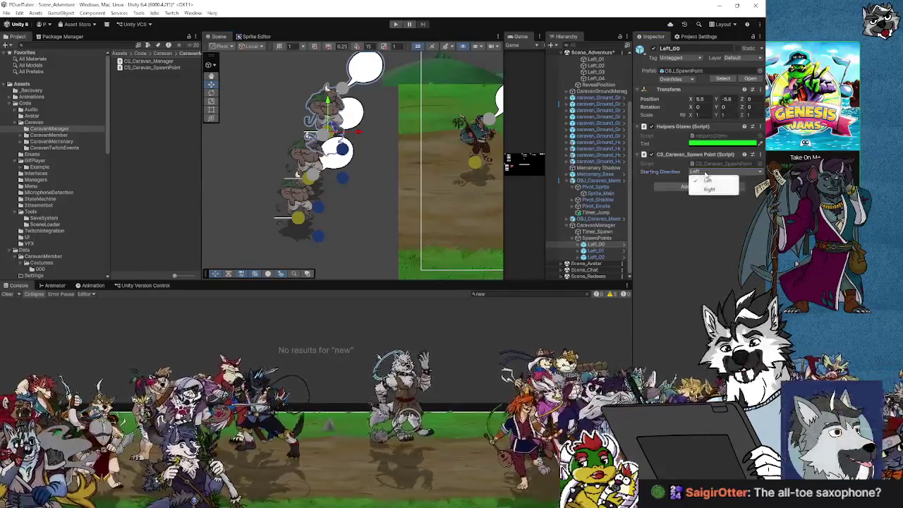
{"action": "left_click", "coordinate": [355, 144]}
{"action": "scroll", "coordinate": [353, 144], "scroll_direction": "up", "scroll_amount": 3}
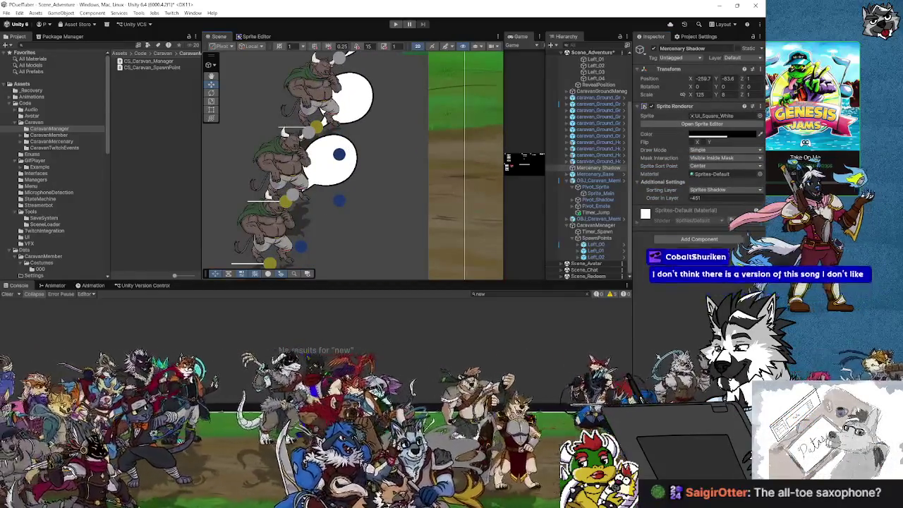
{"action": "left_click", "coordinate": [275, 253]}
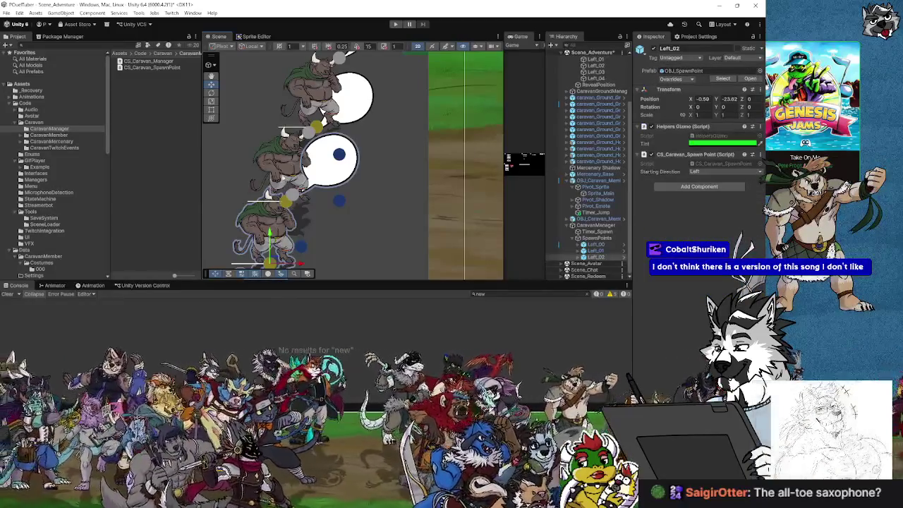
{"action": "left_click", "coordinate": [281, 168]}
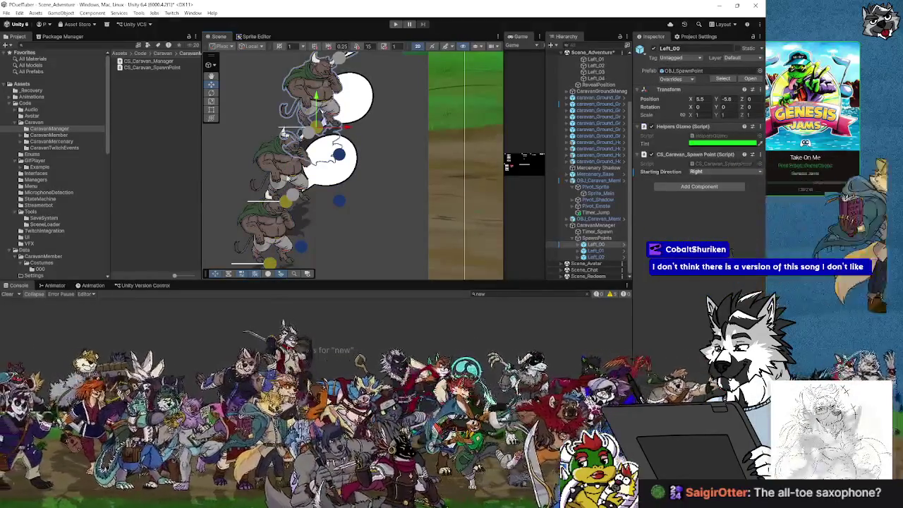
{"action": "left_click", "coordinate": [271, 225]}
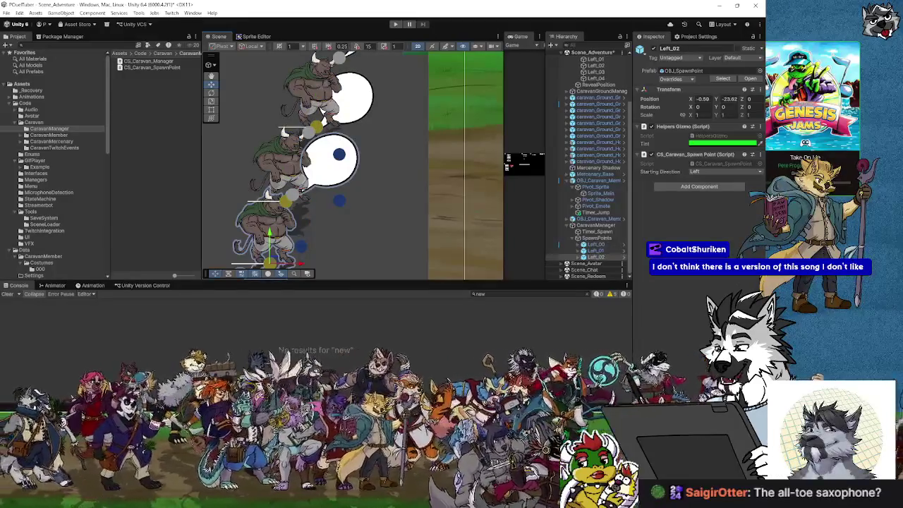
{"action": "key", "text": "alt+Tab"}
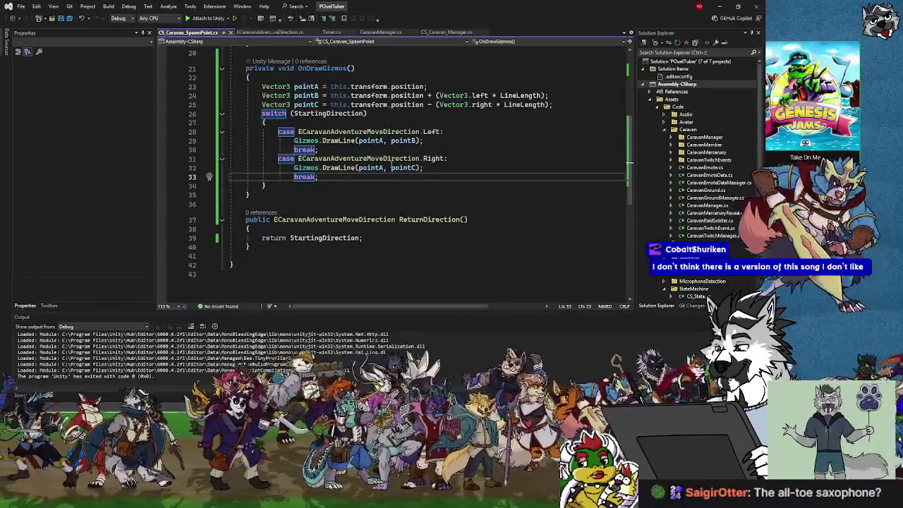